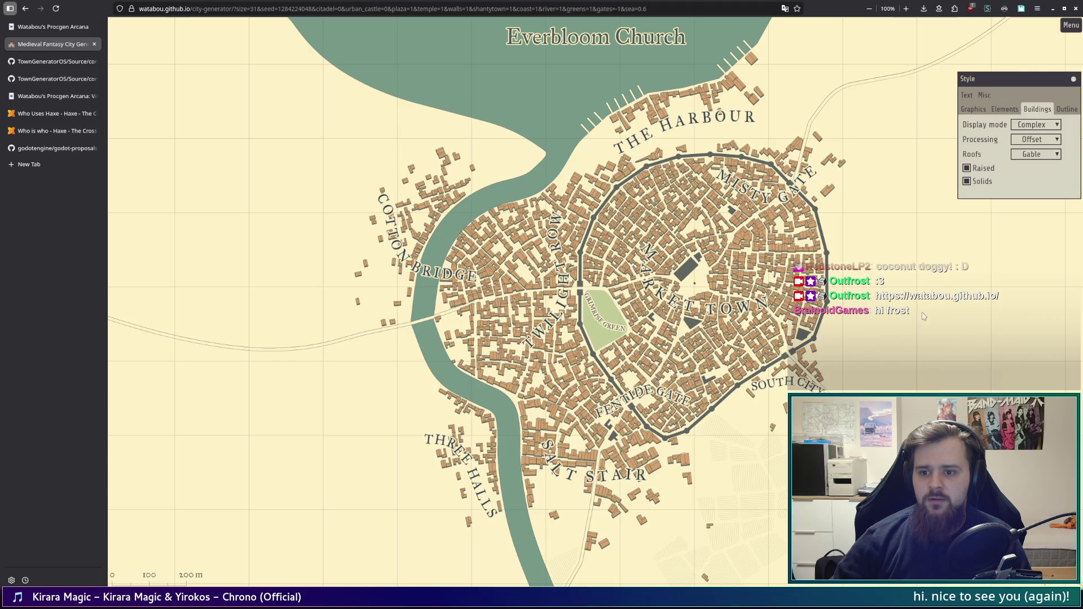
# Step: Check the map's right-click actions, then set building Roofs to Plain
pyautogui.rightClick(850, 361)
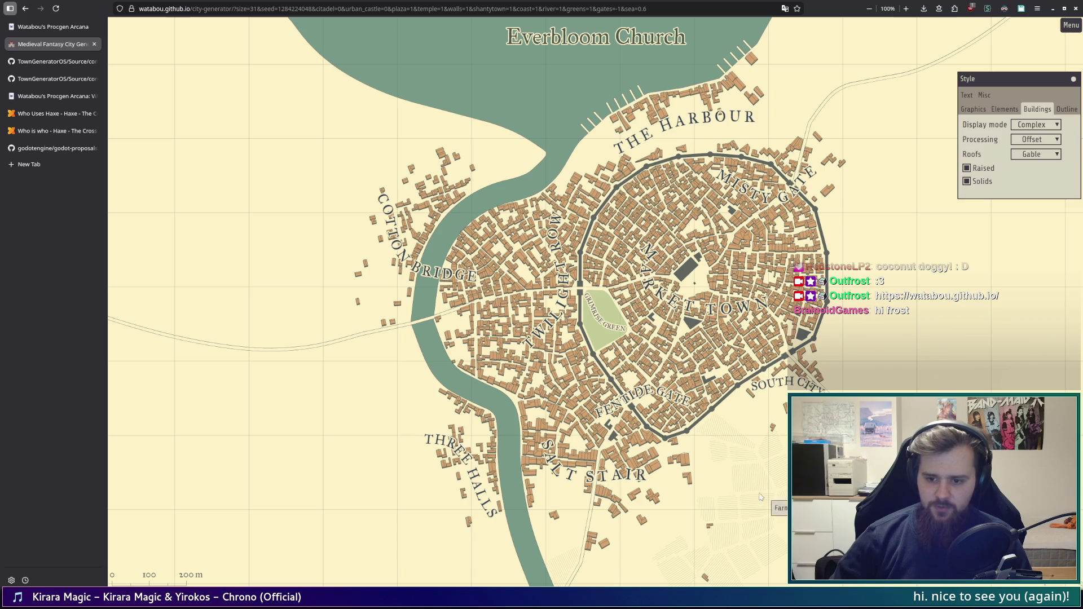
pyautogui.click(1046, 154)
pyautogui.click(1033, 168)
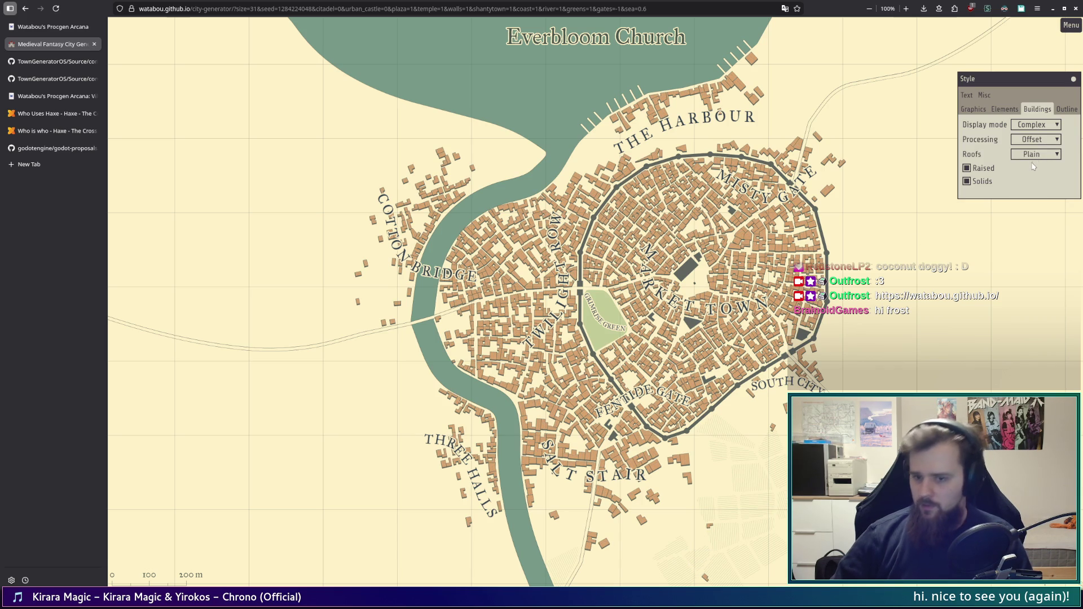
# Step: Try the Hidden and Lots display modes, then leave the buildings drawn as Block
pyautogui.click(1046, 125)
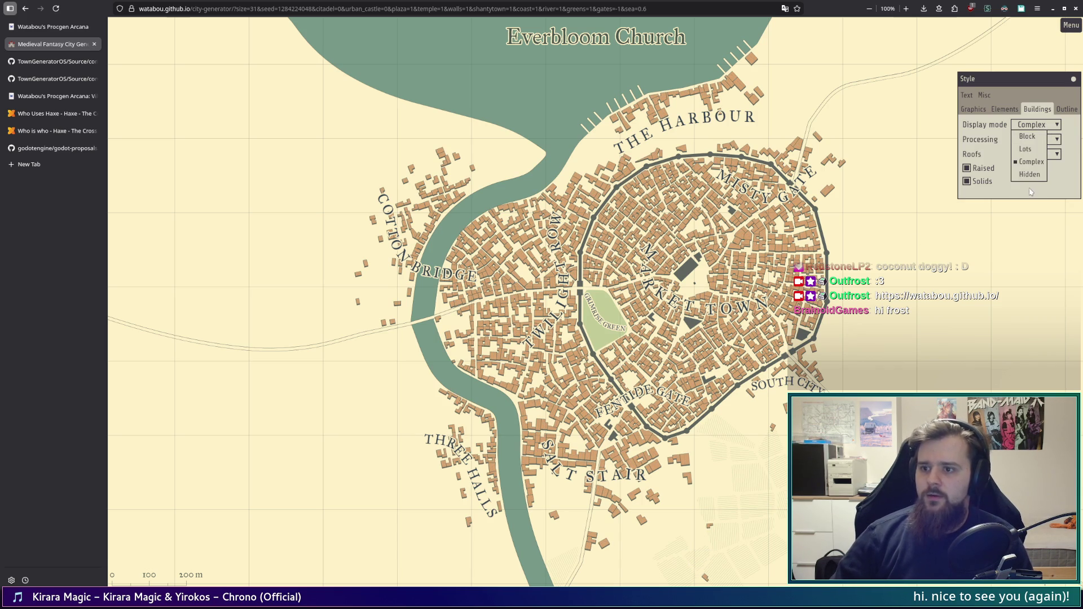
pyautogui.click(1030, 180)
pyautogui.click(1041, 125)
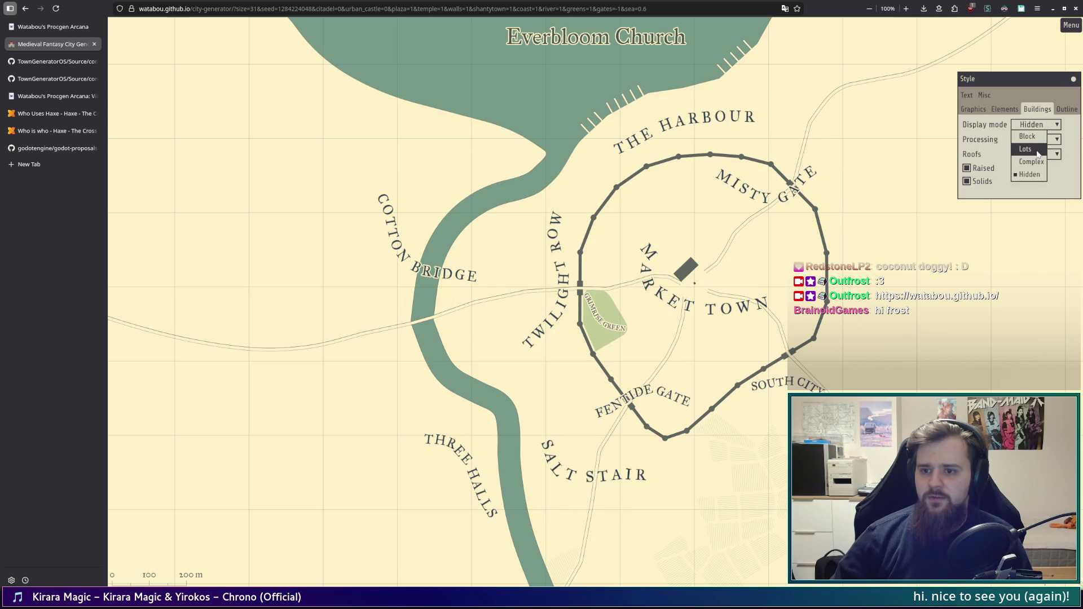
pyautogui.click(1038, 156)
pyautogui.click(1042, 126)
pyautogui.click(1035, 141)
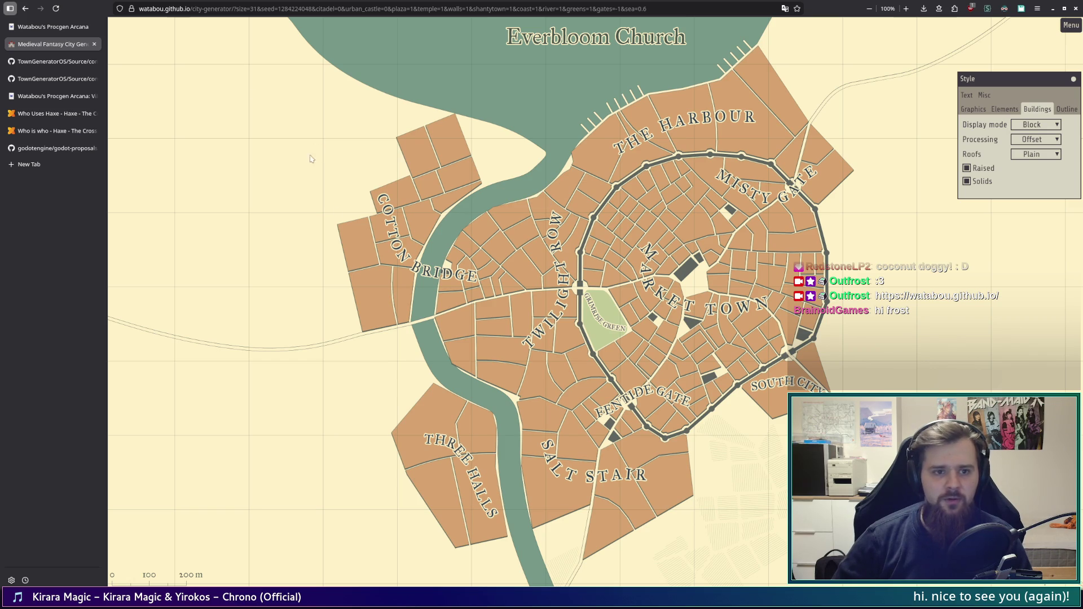
pyautogui.click(57, 66)
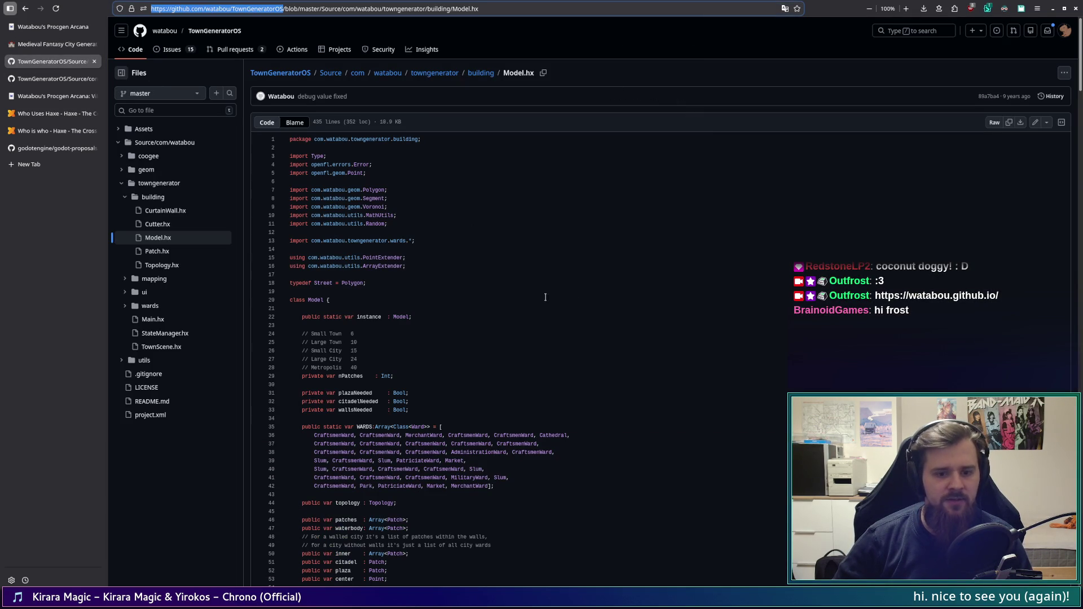
# Step: Scroll through the Model.hx source code, then go to the Procgen Arcana page
pyautogui.scroll(-5, 536, 371)
pyautogui.scroll(5, 535, 371)
pyautogui.click(53, 27)
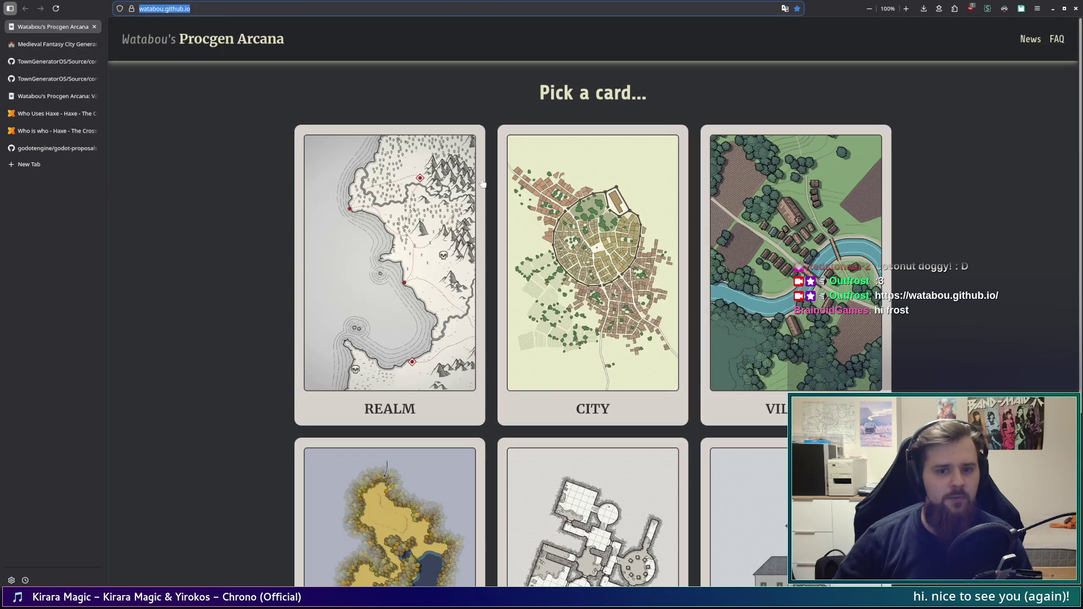
# Step: Return to the Medieval Fantasy City Generator tab showing the Everbloom Church map
pyautogui.click(53, 44)
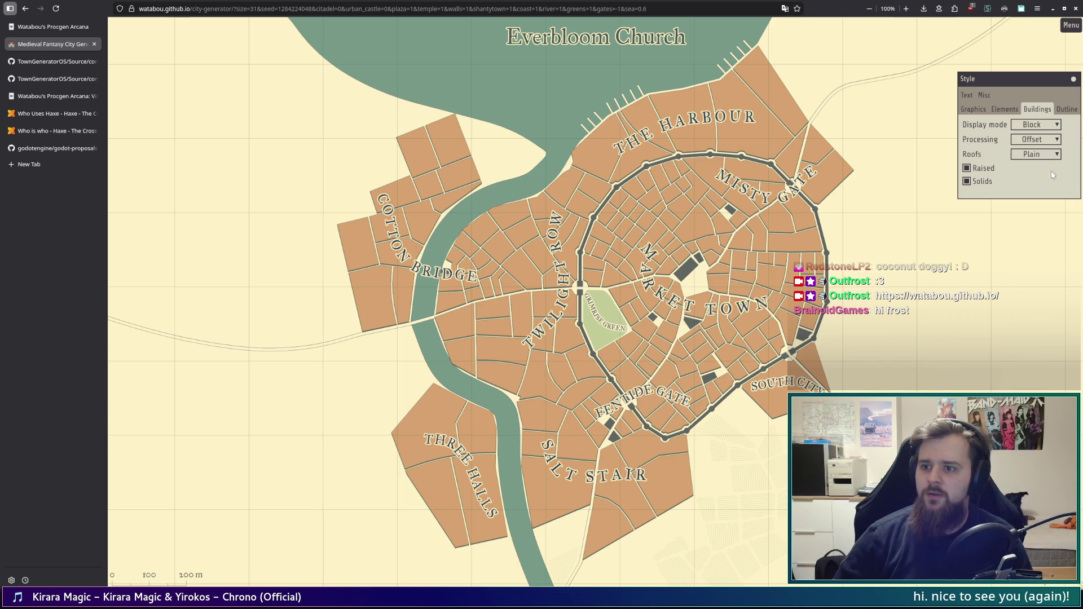
pyautogui.click(1042, 125)
pyautogui.click(1032, 154)
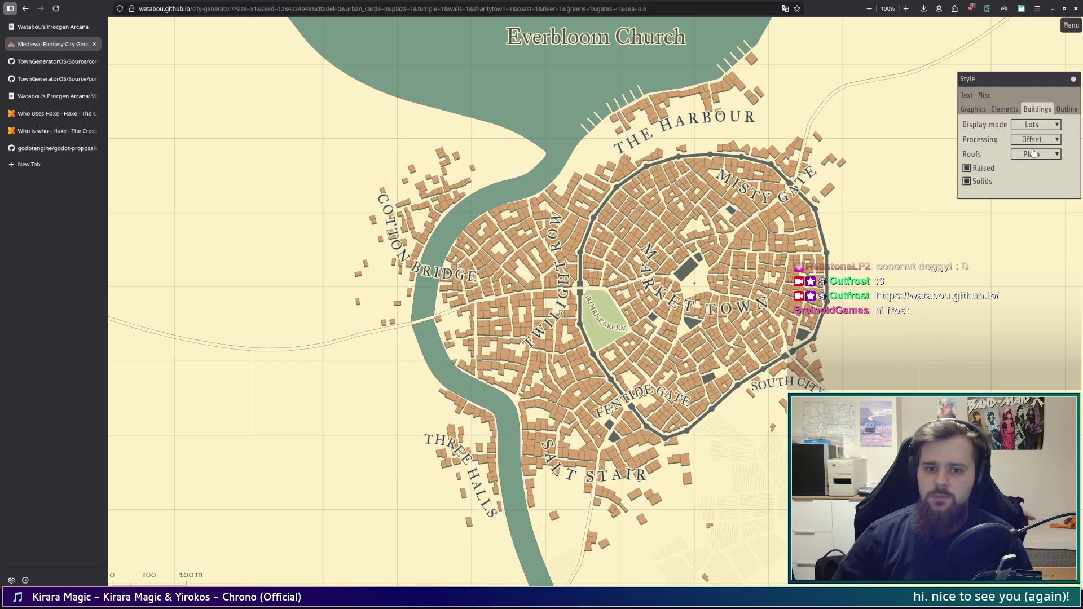
pyautogui.click(1037, 125)
pyautogui.click(1037, 136)
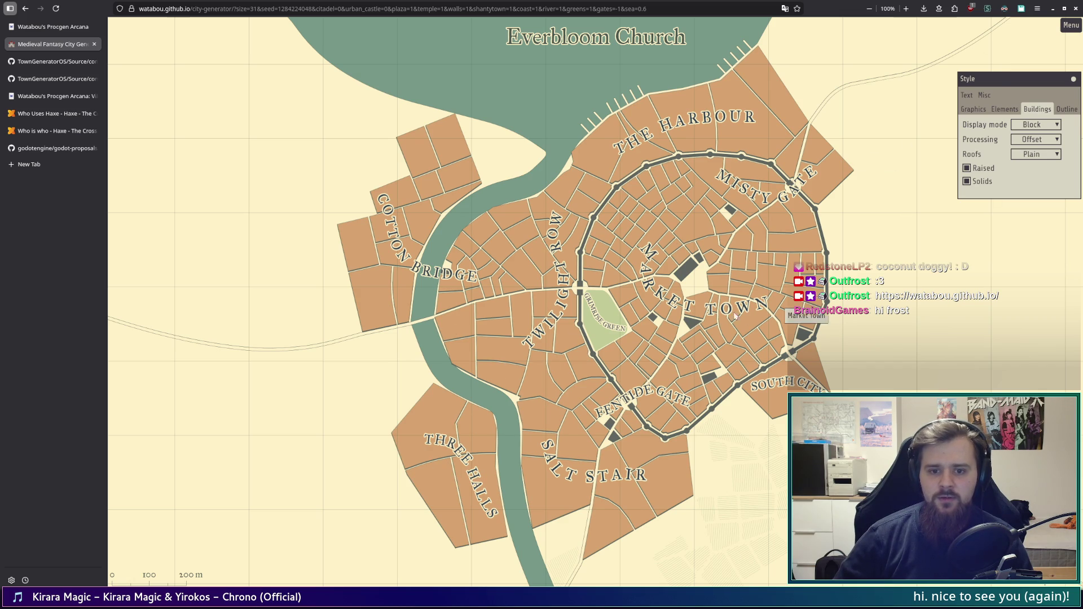
pyautogui.click(1022, 126)
pyautogui.click(1030, 154)
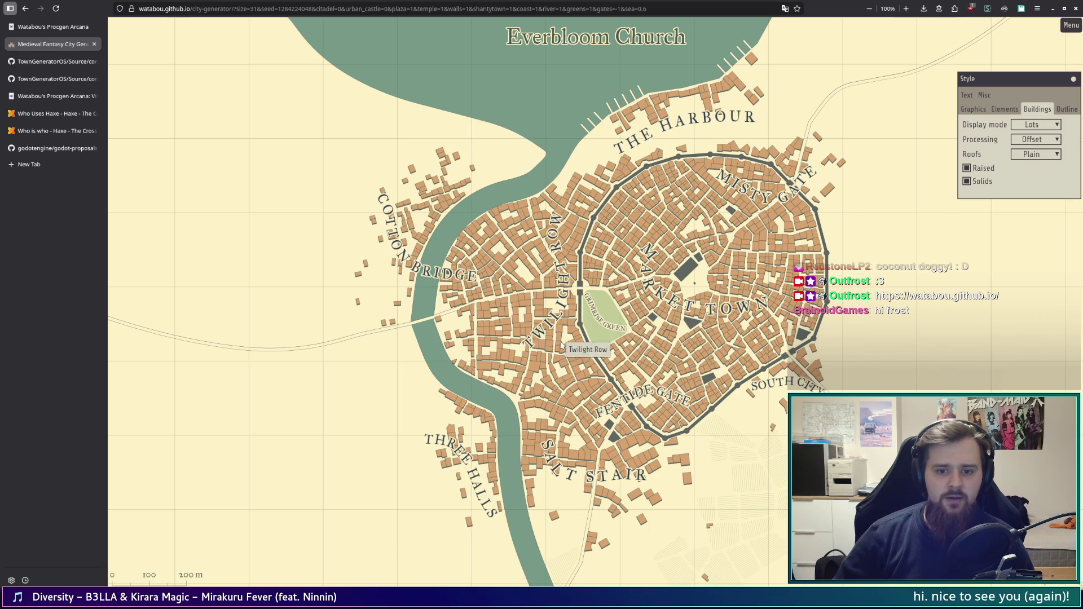
pyautogui.click(1035, 124)
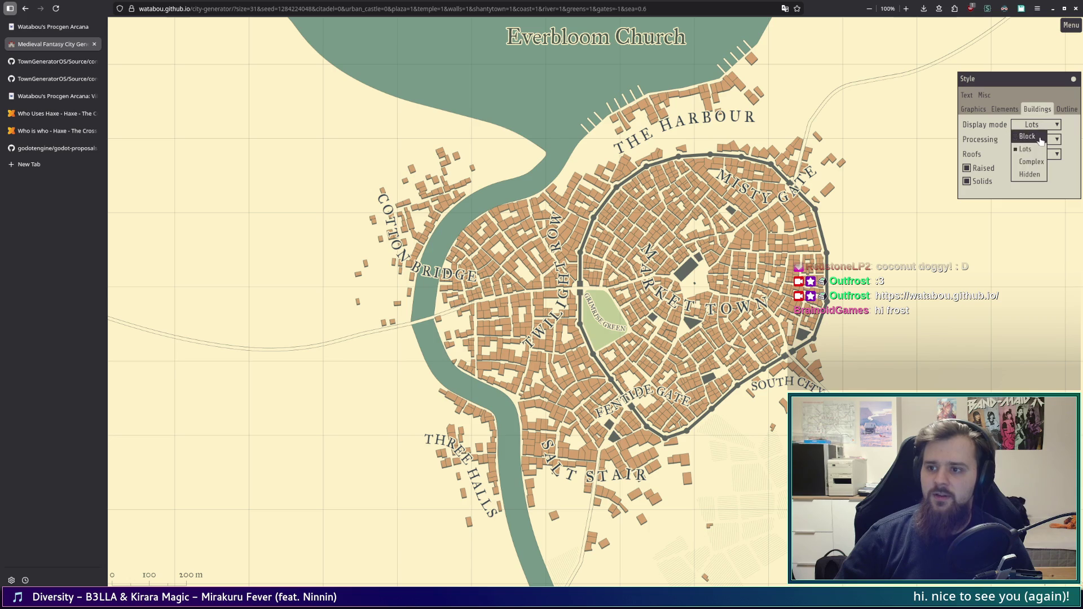
pyautogui.click(1032, 150)
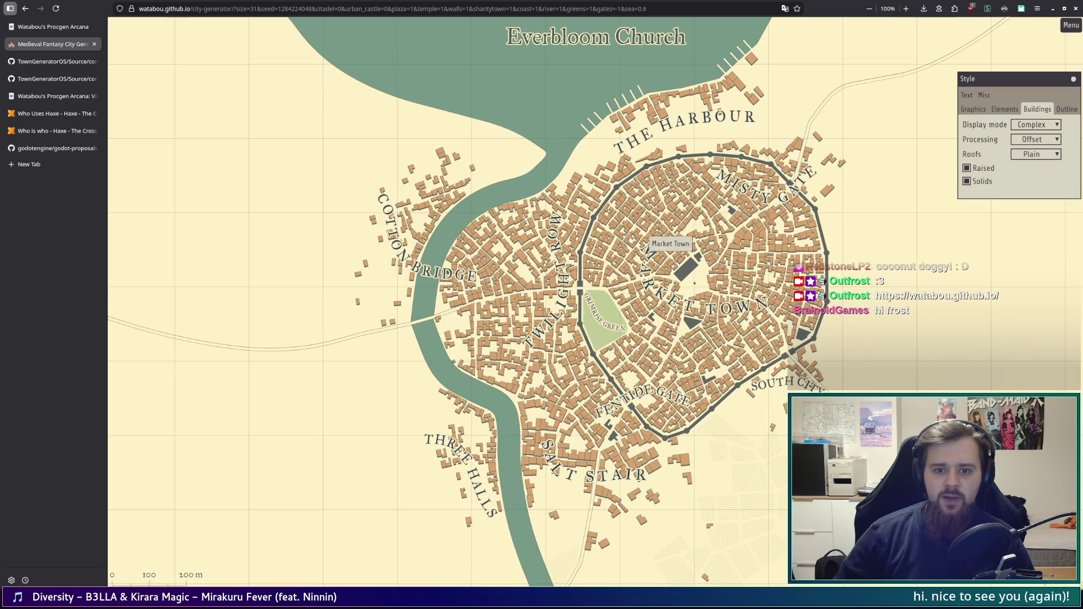
pyautogui.click(1038, 125)
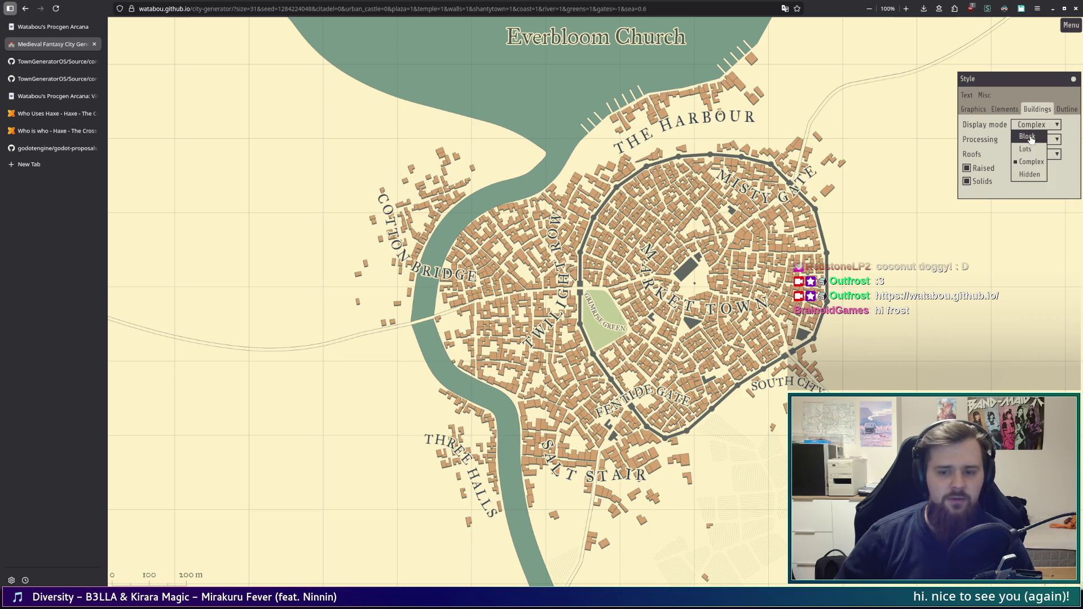
pyautogui.click(1028, 137)
pyautogui.click(1034, 125)
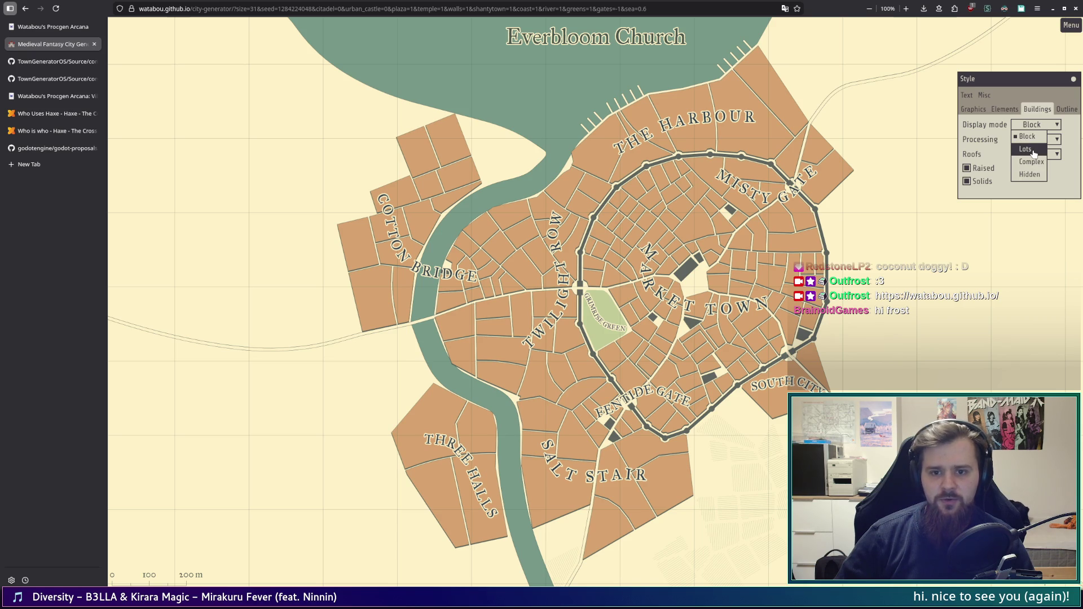
pyautogui.click(1033, 151)
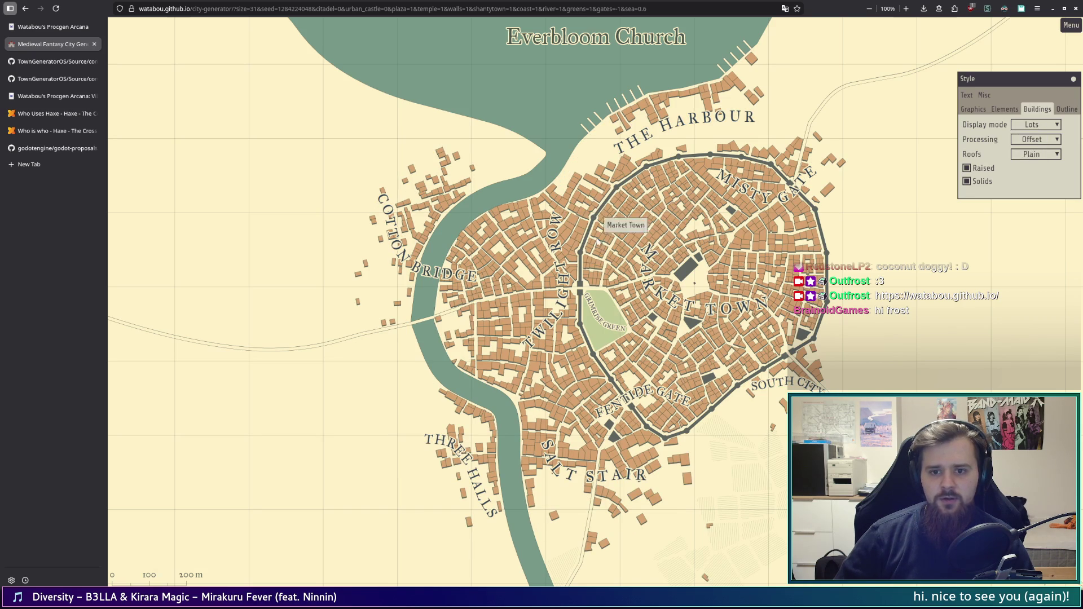
pyautogui.click(1031, 126)
pyautogui.click(1032, 138)
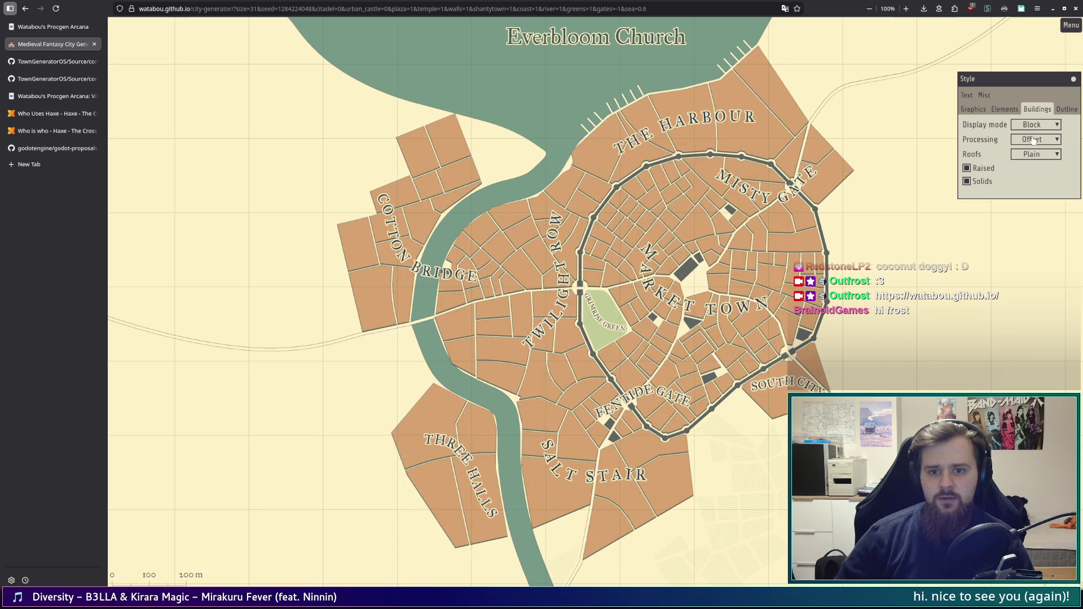
pyautogui.click(1036, 125)
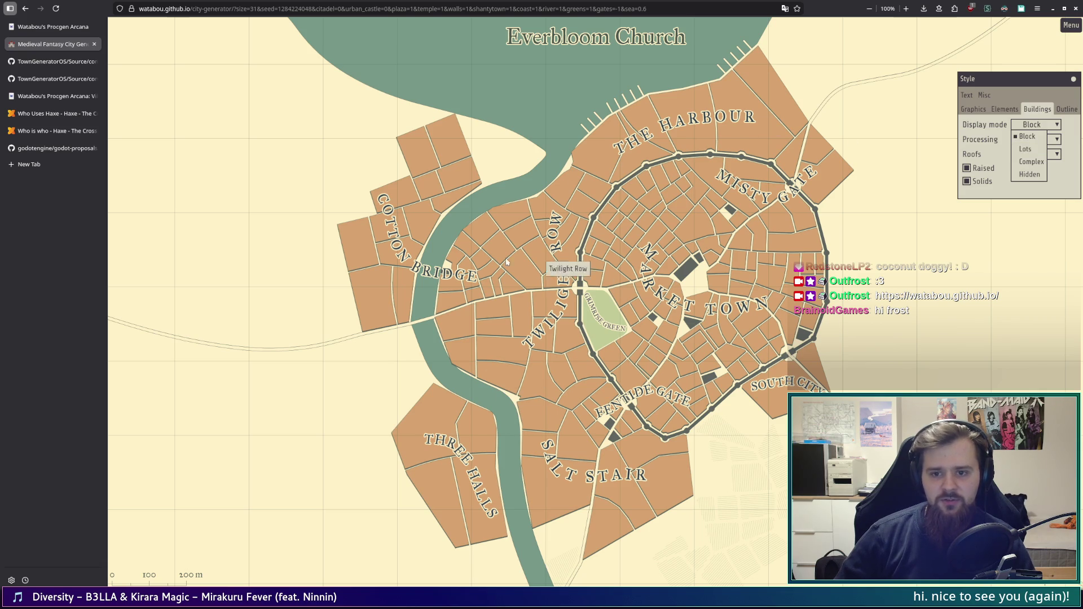
pyautogui.click(1025, 150)
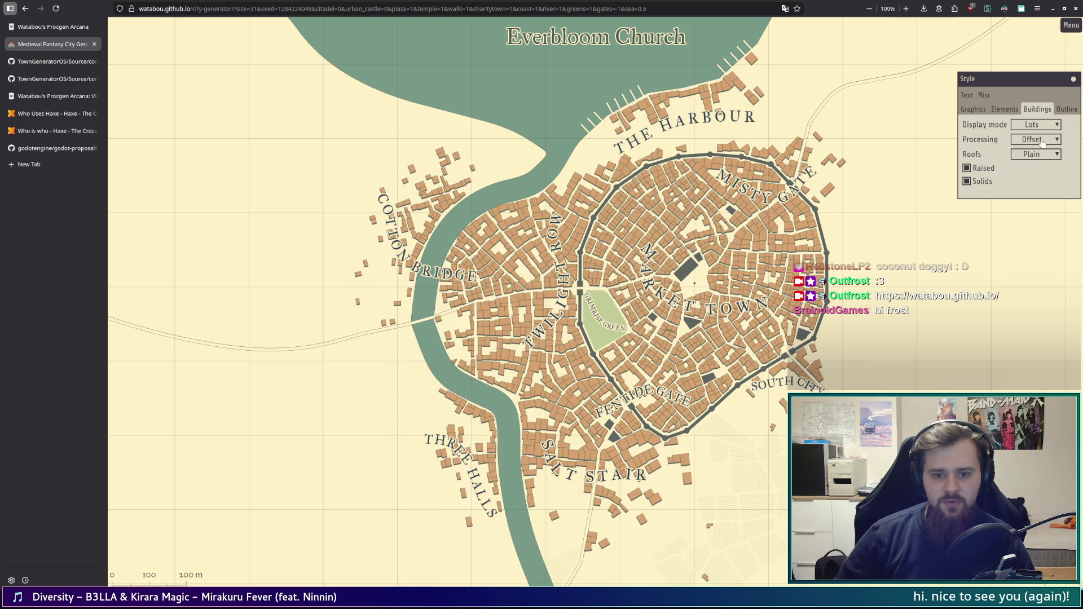
pyautogui.click(1044, 126)
pyautogui.click(1039, 135)
pyautogui.click(1029, 126)
pyautogui.click(1031, 150)
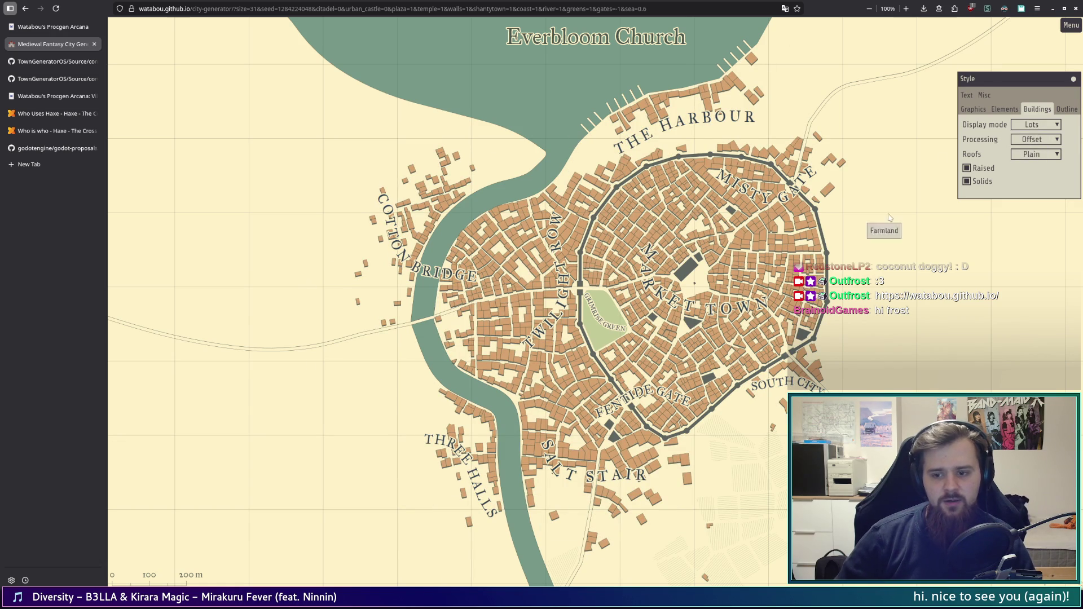
pyautogui.click(1047, 125)
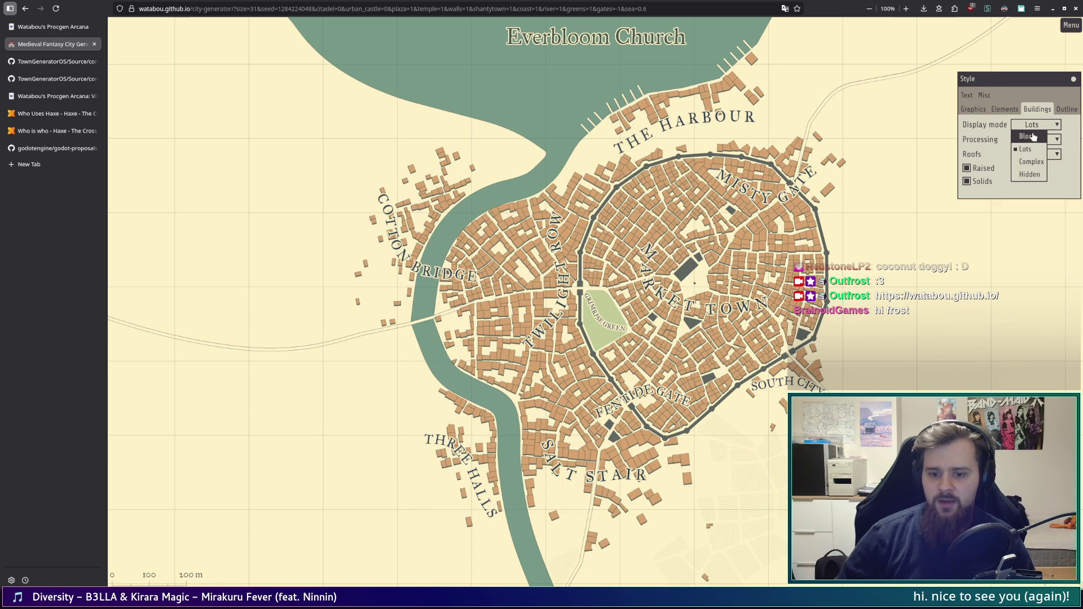
pyautogui.click(1027, 136)
pyautogui.click(1036, 125)
pyautogui.click(1025, 149)
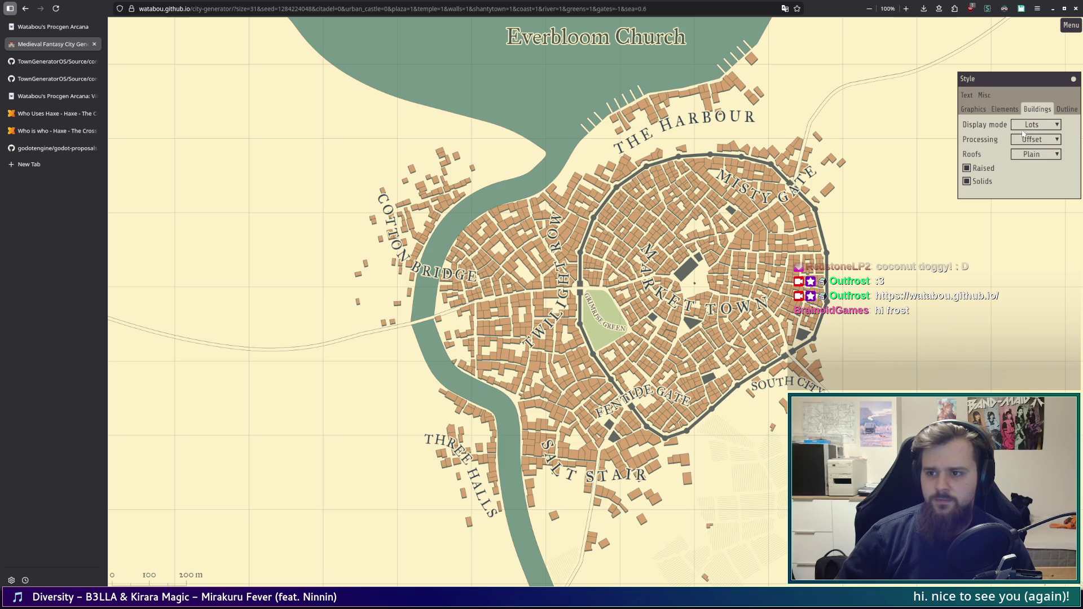
pyautogui.click(1034, 125)
pyautogui.click(1031, 145)
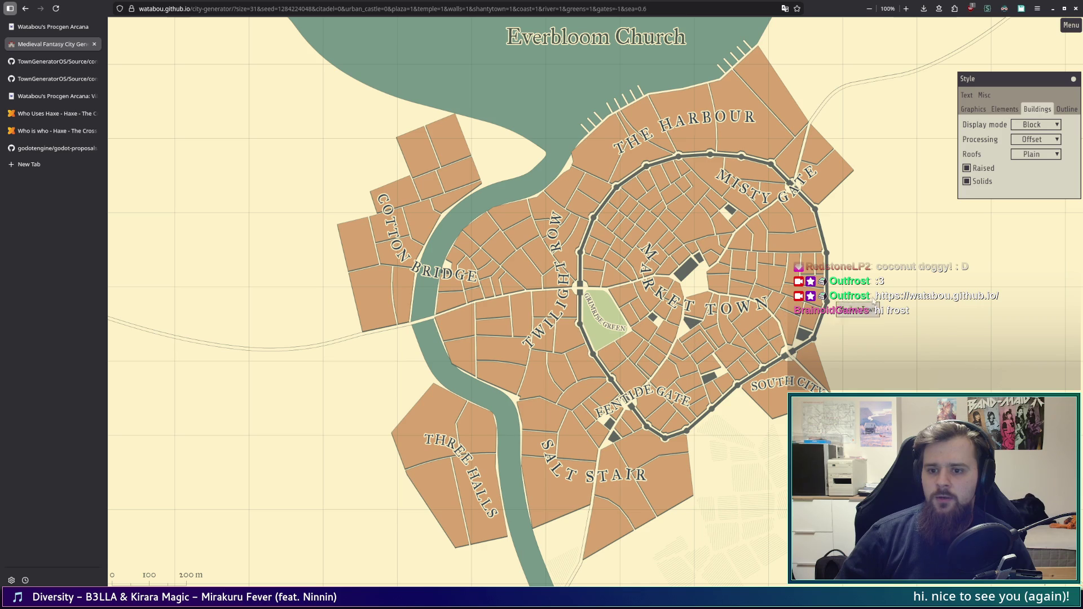
# Step: Open Menu > Generate, look at the Roads options, and close the generation settings
pyautogui.click(1075, 27)
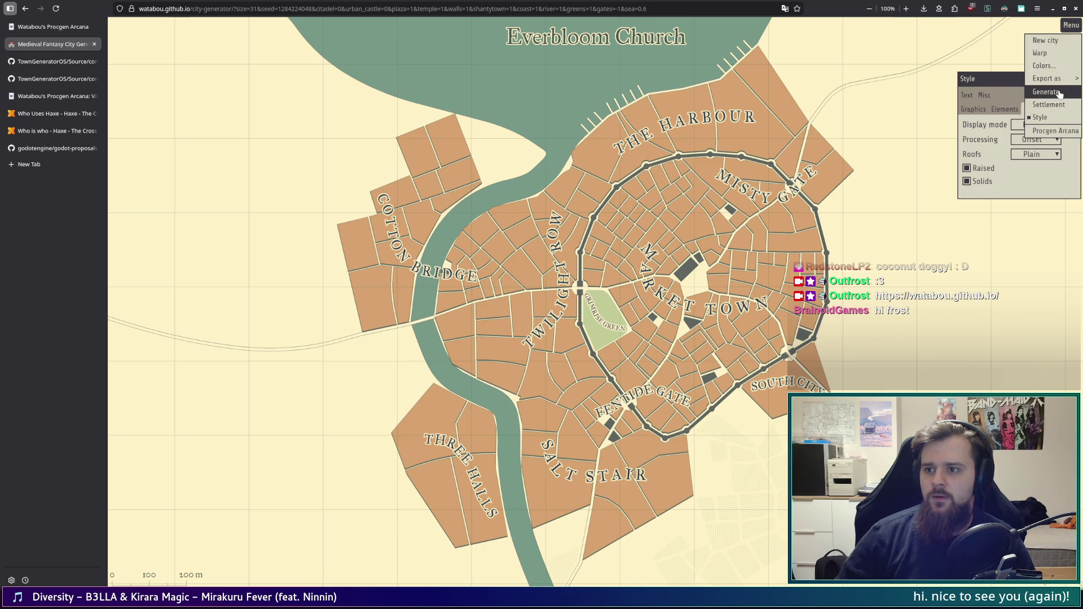
pyautogui.click(1046, 92)
pyautogui.click(880, 70)
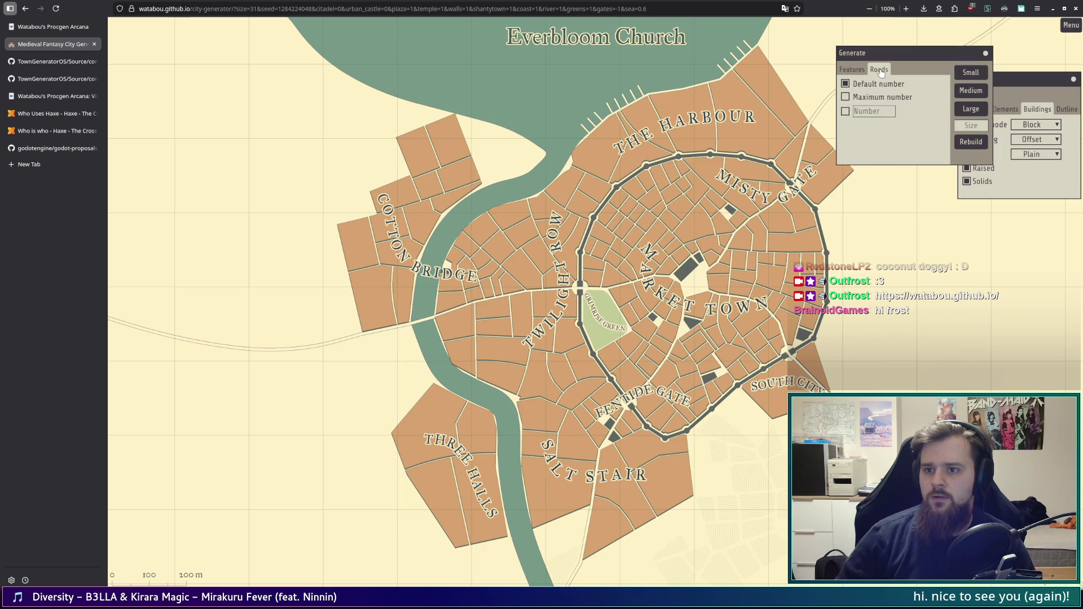
pyautogui.moveTo(926, 61); pyautogui.dragTo(1002, 257)
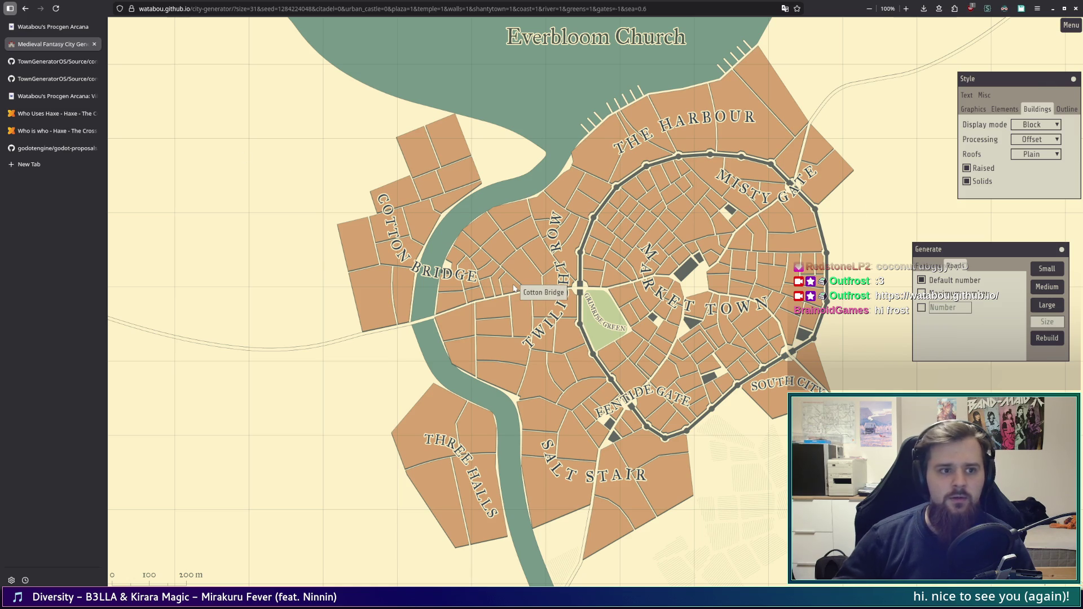
pyautogui.click(1062, 249)
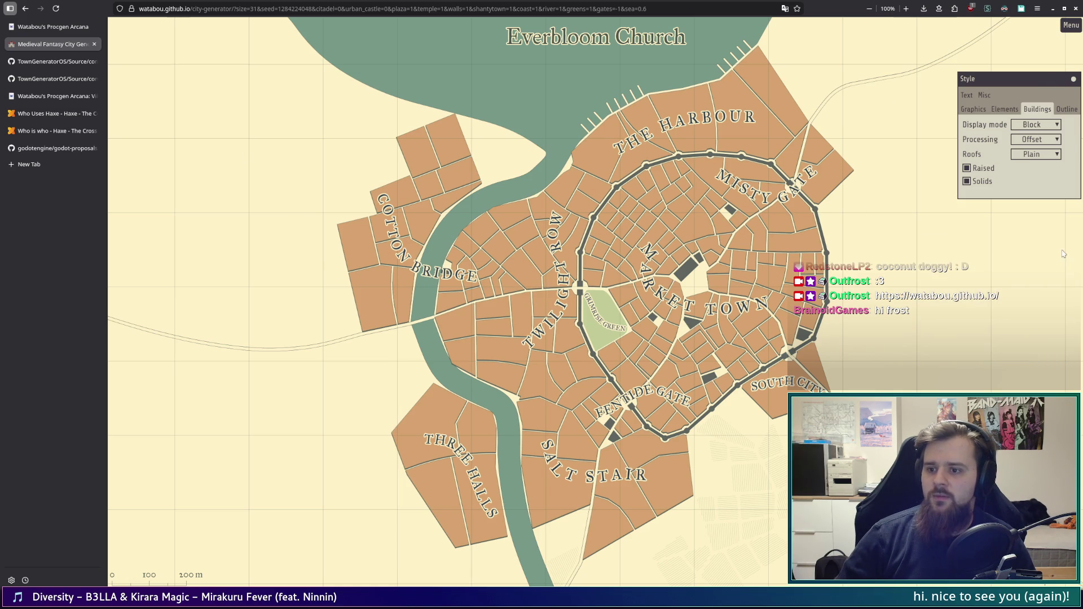
# Step: Open the Settlement panel from the menu and enter Warp mode
pyautogui.click(1065, 29)
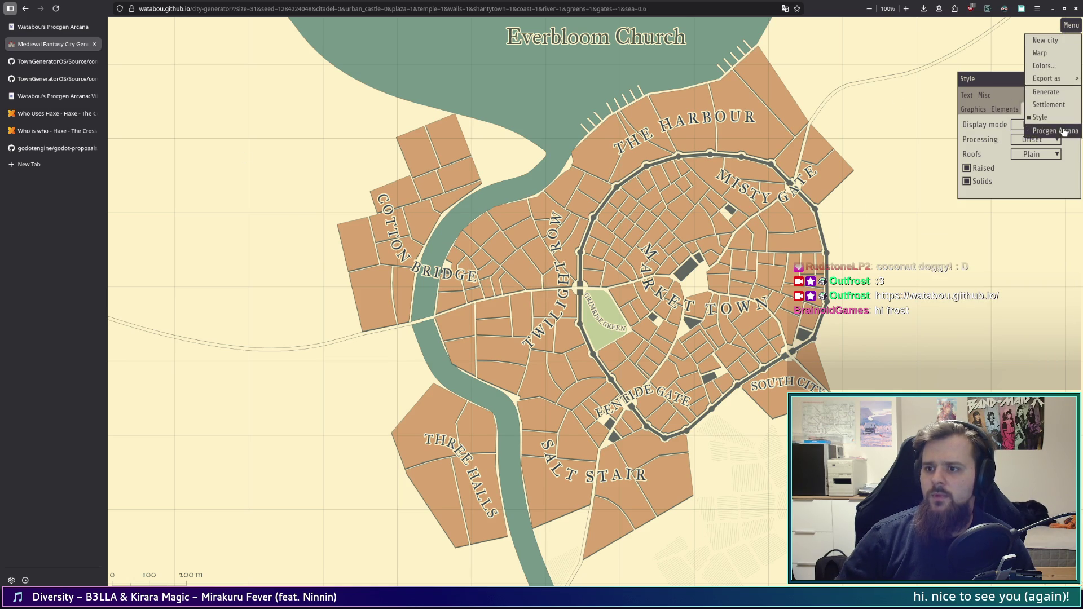
pyautogui.click(1063, 106)
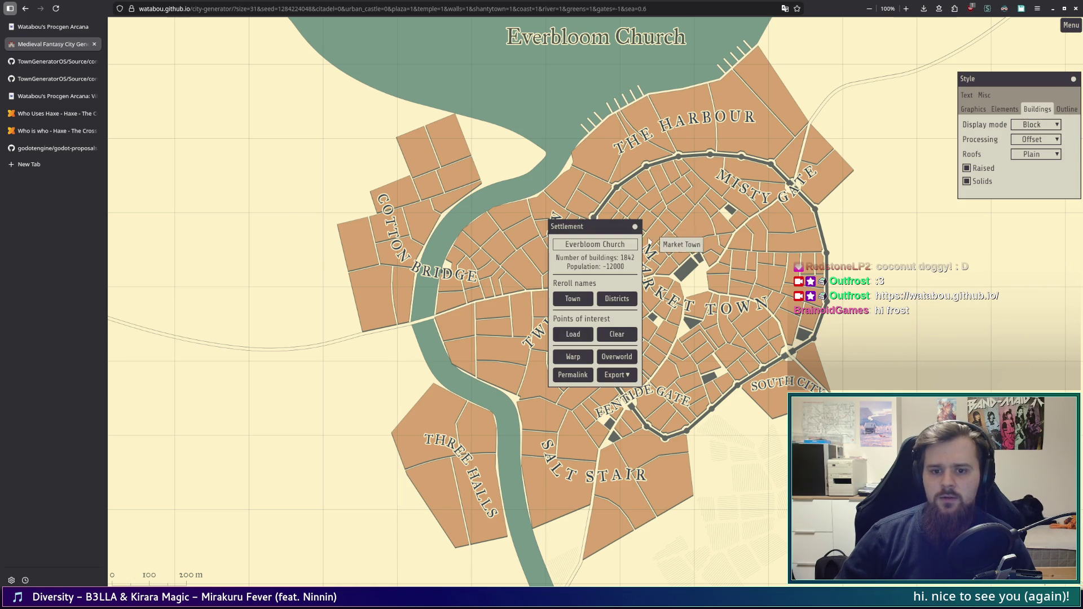
pyautogui.click(583, 363)
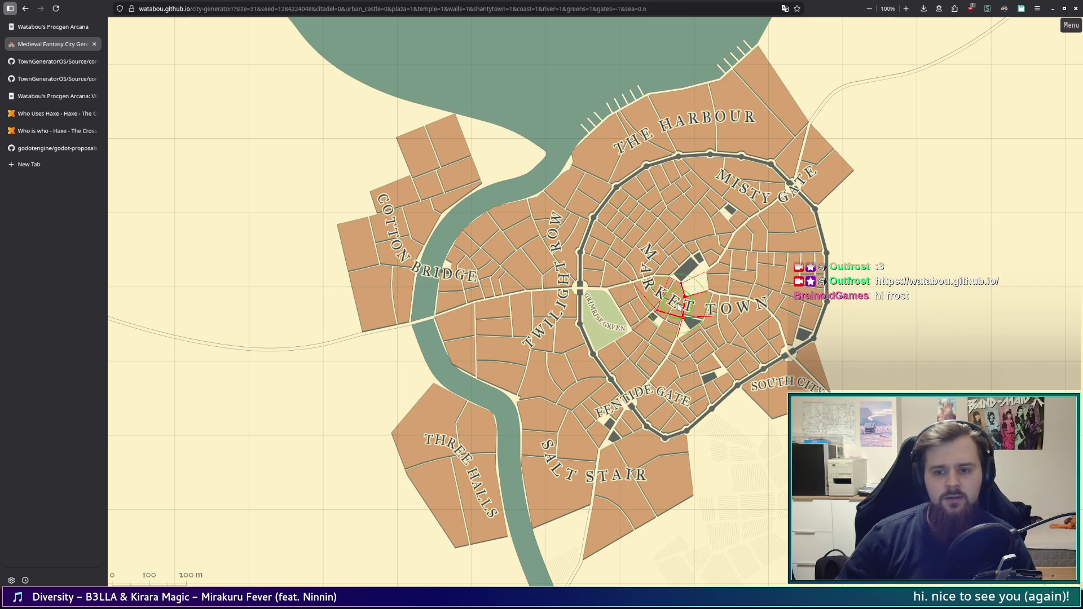
# Step: Turn the market ward into an open plaza and bring back the title and style panels
pyautogui.click(693, 282)
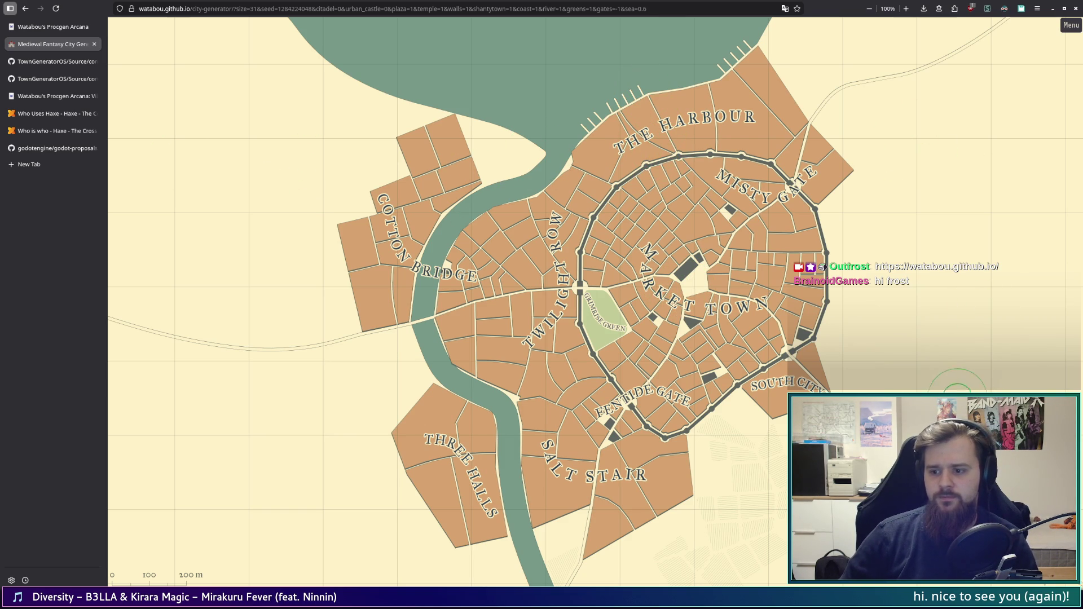
pyautogui.press('Tab')
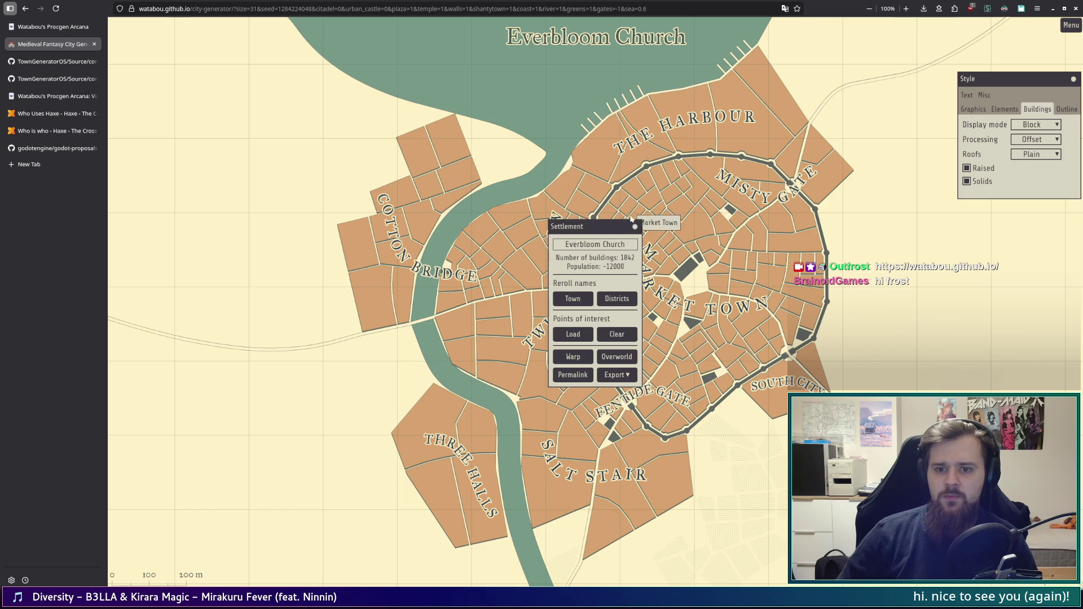
# Step: Close the Settlement panel and set the building Display mode to Lots after trying Complex
pyautogui.click(636, 227)
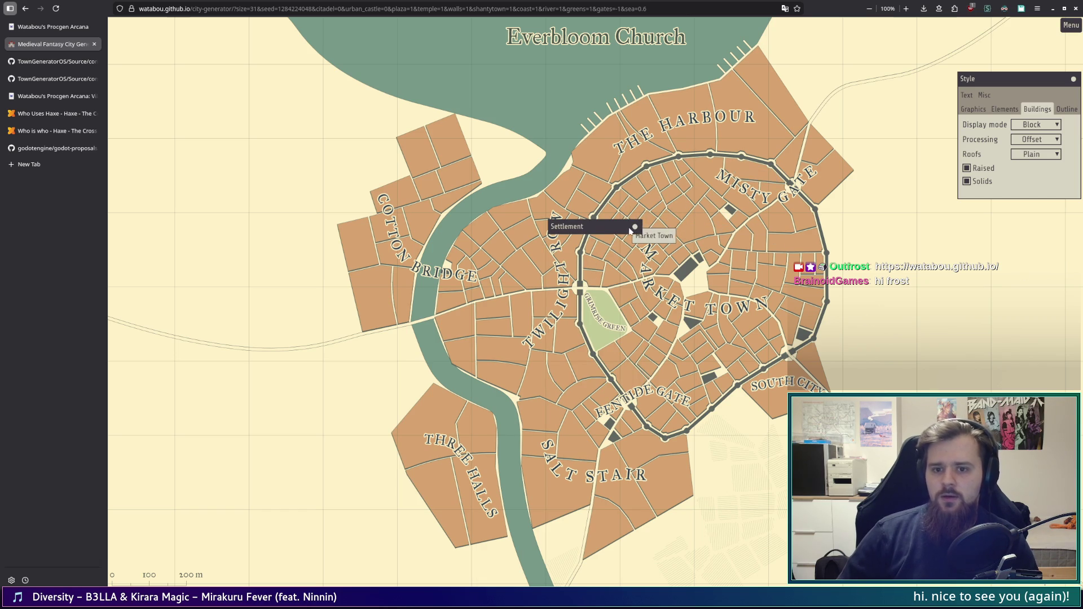
pyautogui.click(636, 228)
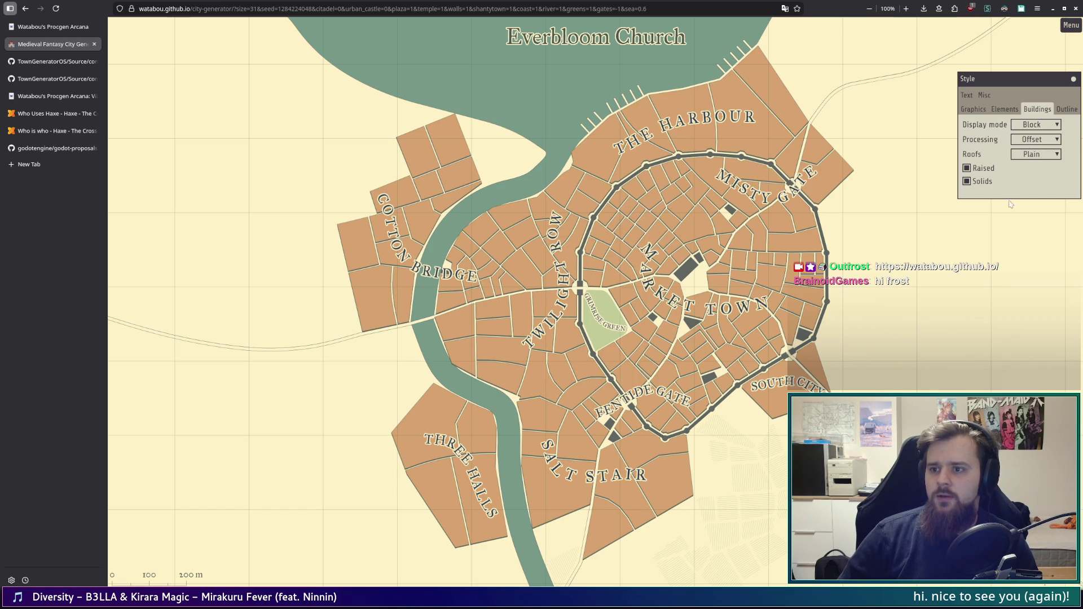
pyautogui.click(1074, 109)
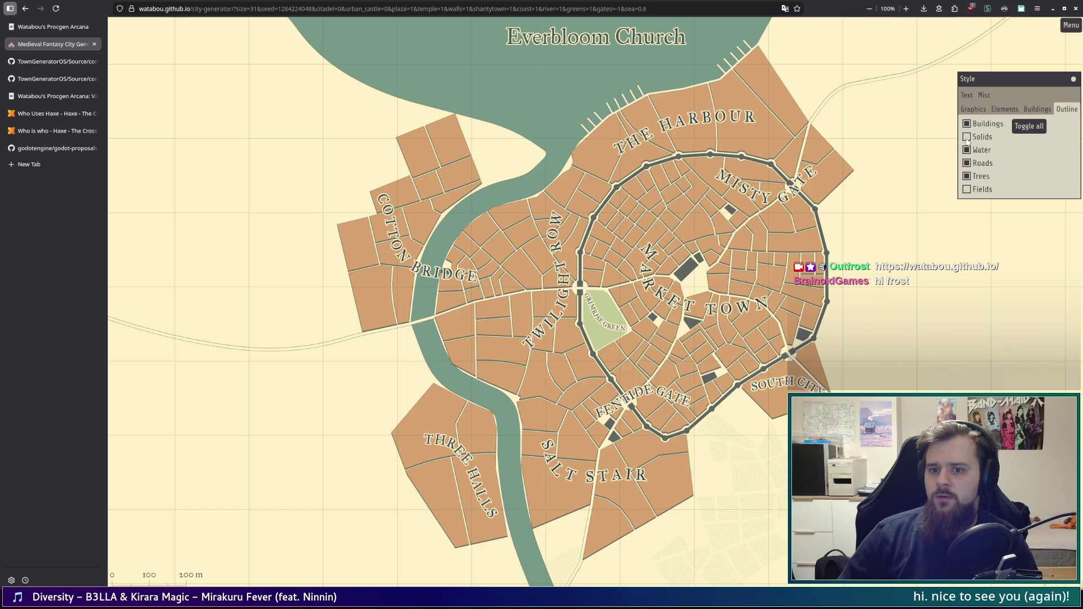
pyautogui.click(1037, 109)
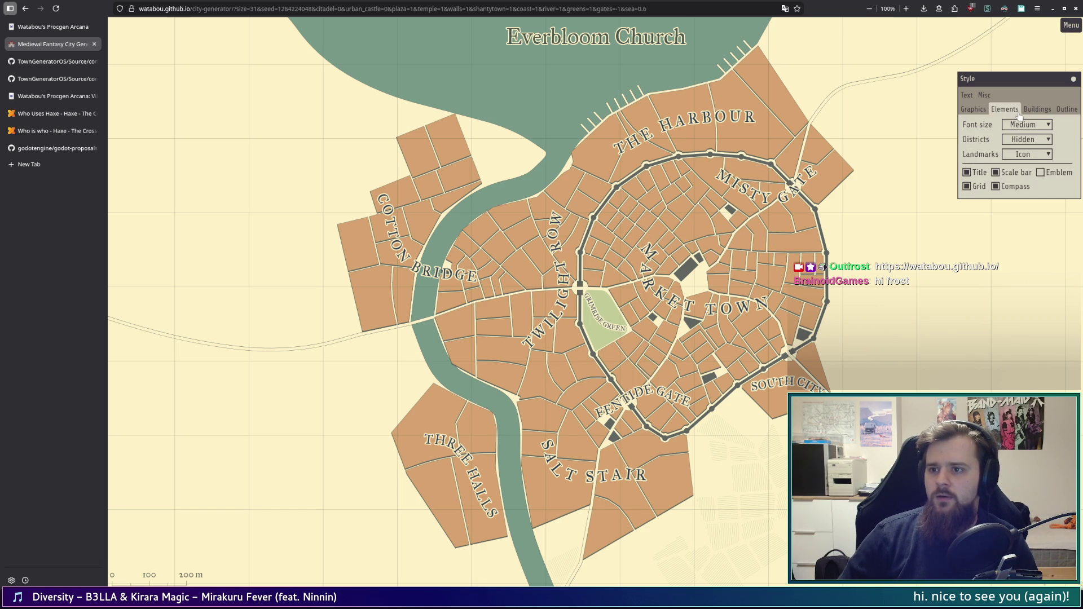
pyautogui.click(1036, 125)
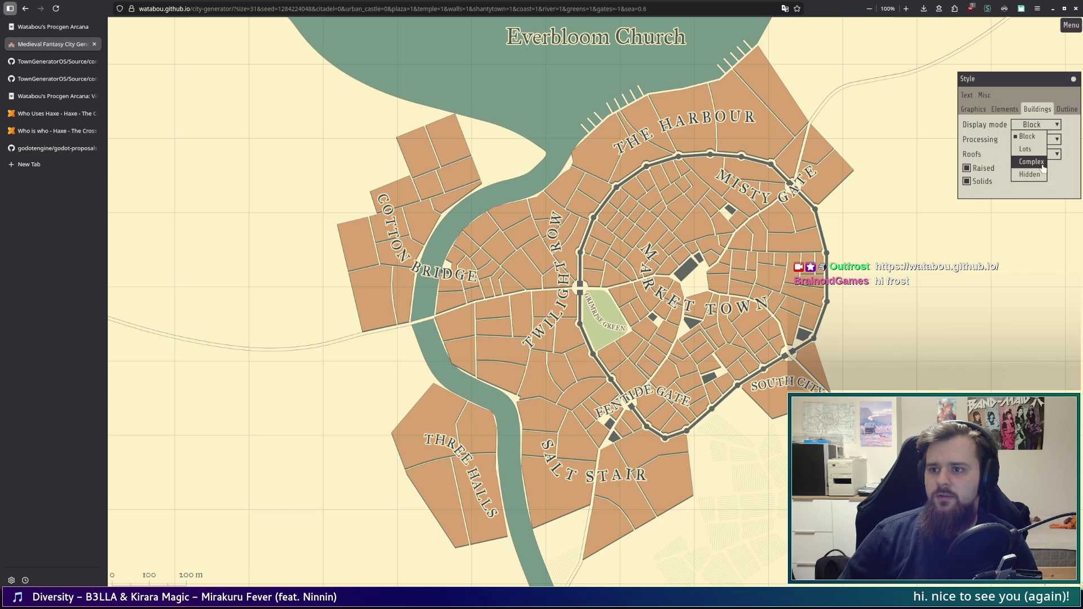
pyautogui.click(1030, 149)
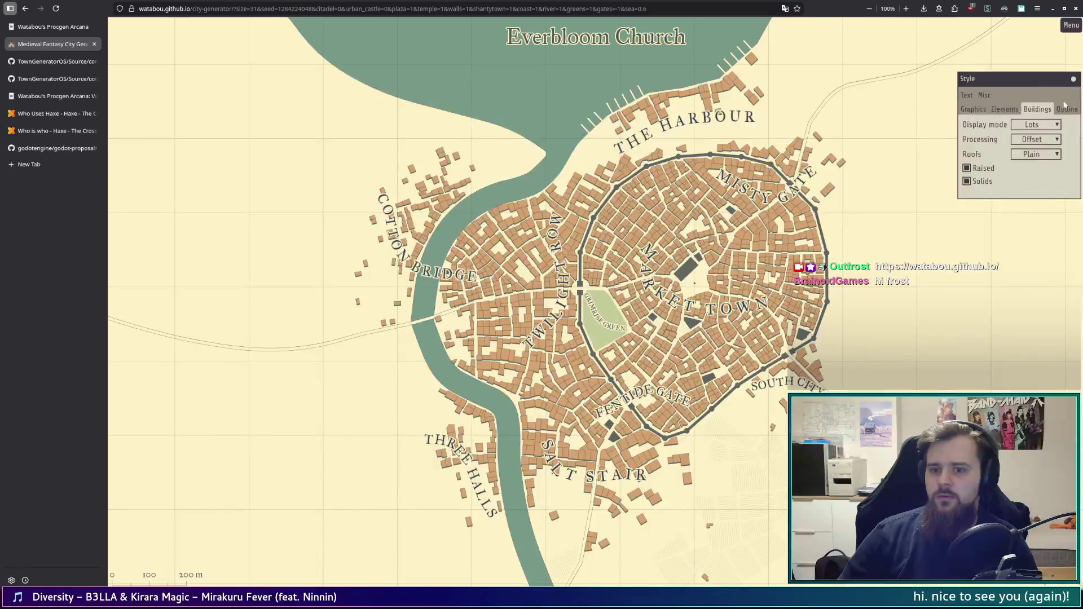
pyautogui.click(1047, 134)
pyautogui.click(1039, 168)
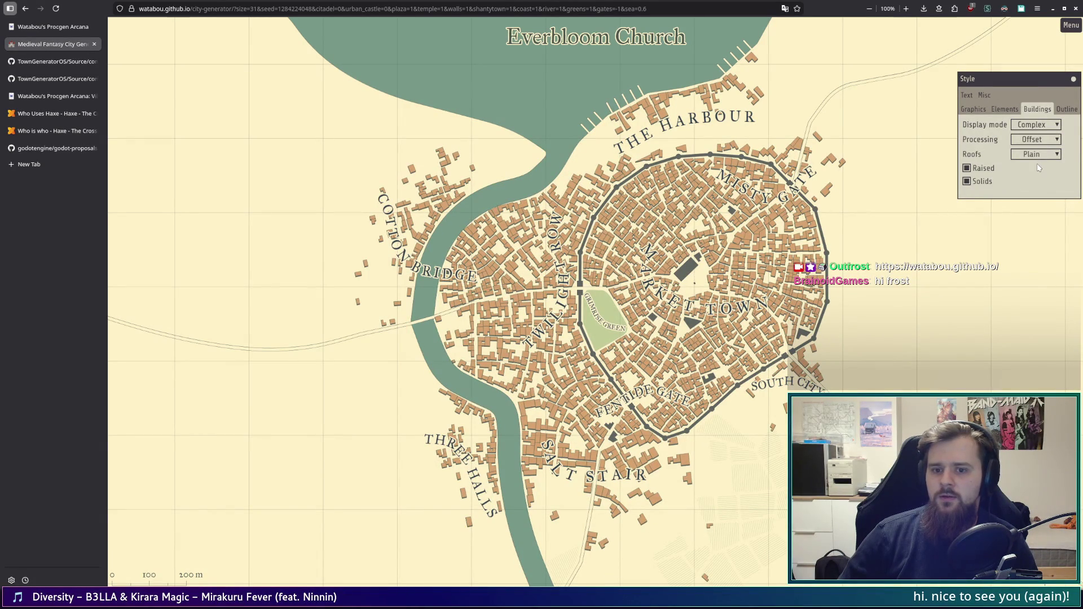
pyautogui.click(1034, 125)
pyautogui.click(1032, 150)
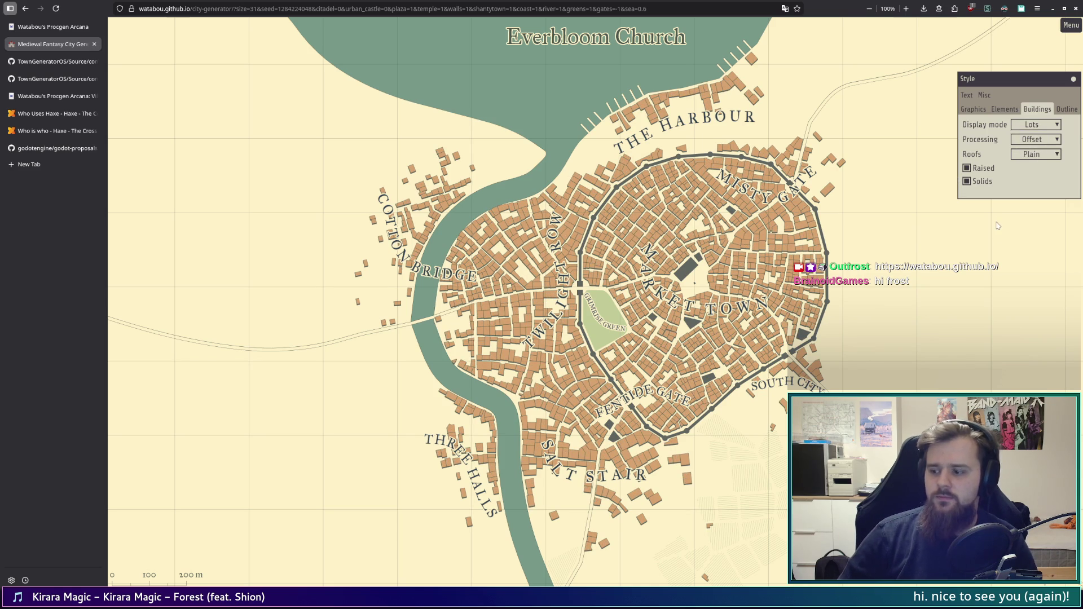
# Step: Keep Raised checked and leave Solids on so landmarks render as dark solids
pyautogui.click(966, 168)
pyautogui.click(966, 168)
pyautogui.click(967, 182)
pyautogui.click(966, 182)
pyautogui.click(966, 181)
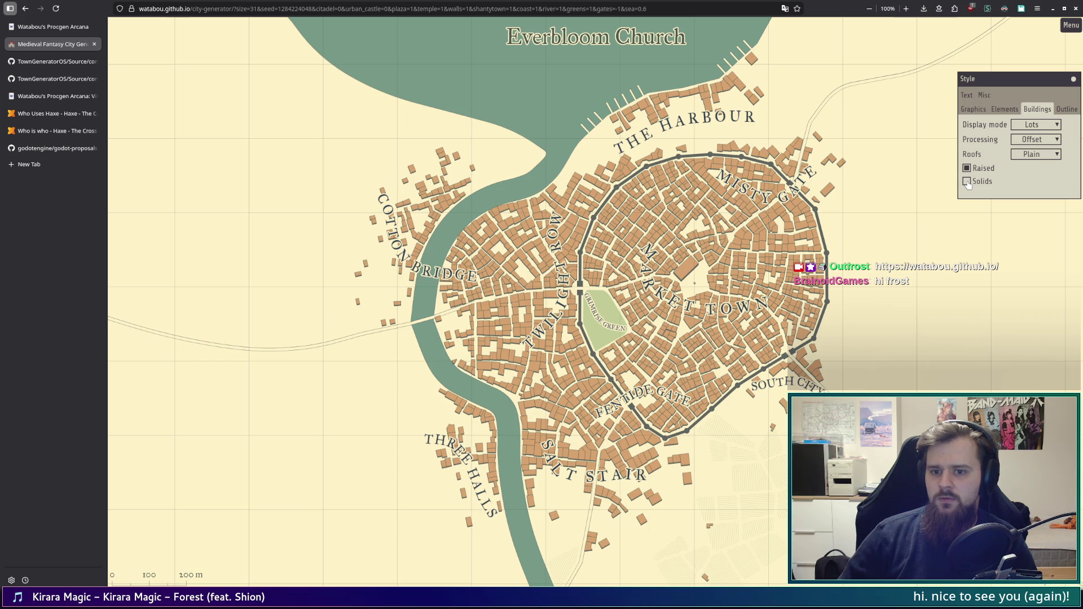
pyautogui.click(967, 181)
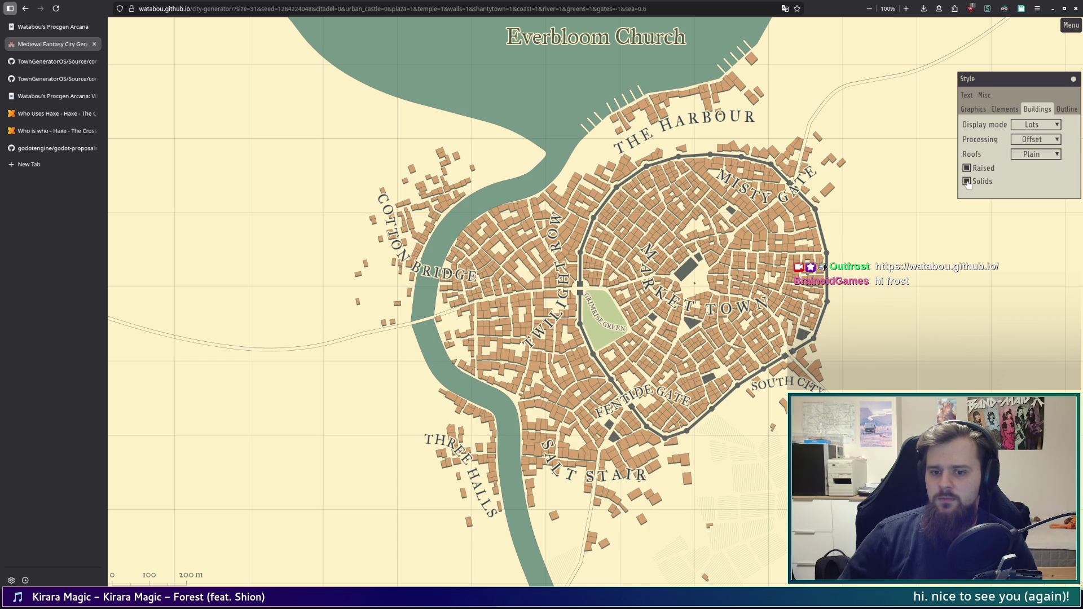
pyautogui.click(967, 182)
pyautogui.click(966, 182)
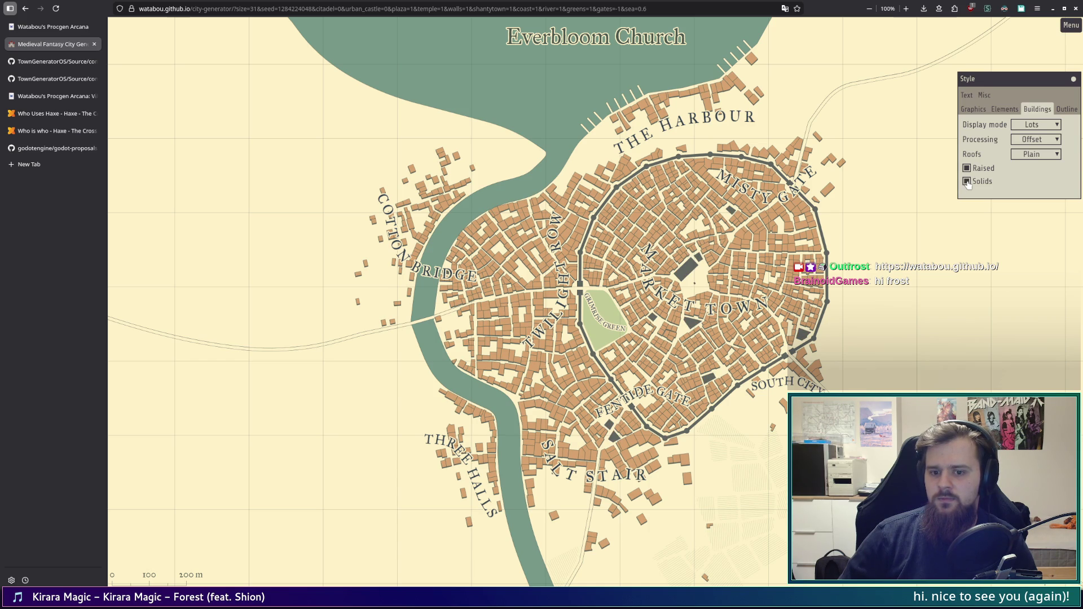
pyautogui.click(967, 181)
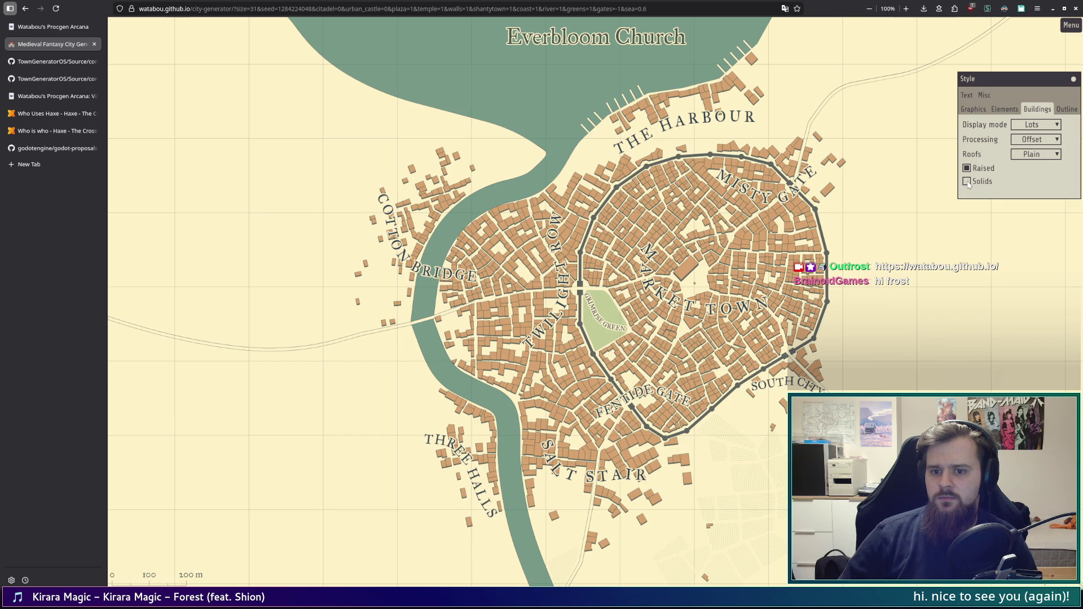
pyautogui.click(966, 181)
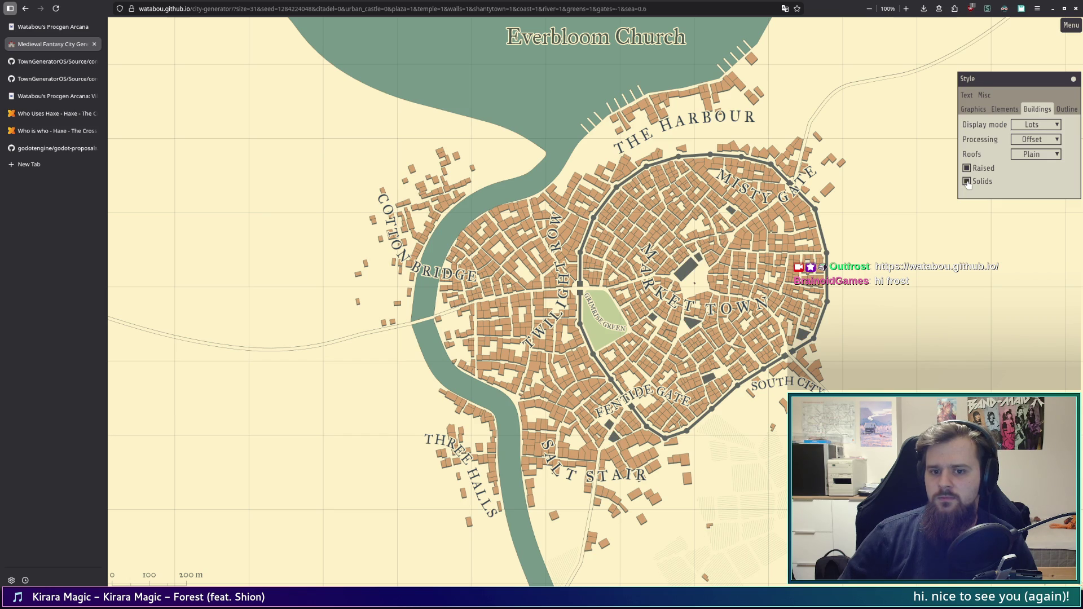
pyautogui.click(1007, 109)
# Step: In the Misc style tab, compare the map with and without alleys, leaving Show alleys unchecked
pyautogui.click(984, 95)
pyautogui.click(966, 109)
pyautogui.click(984, 105)
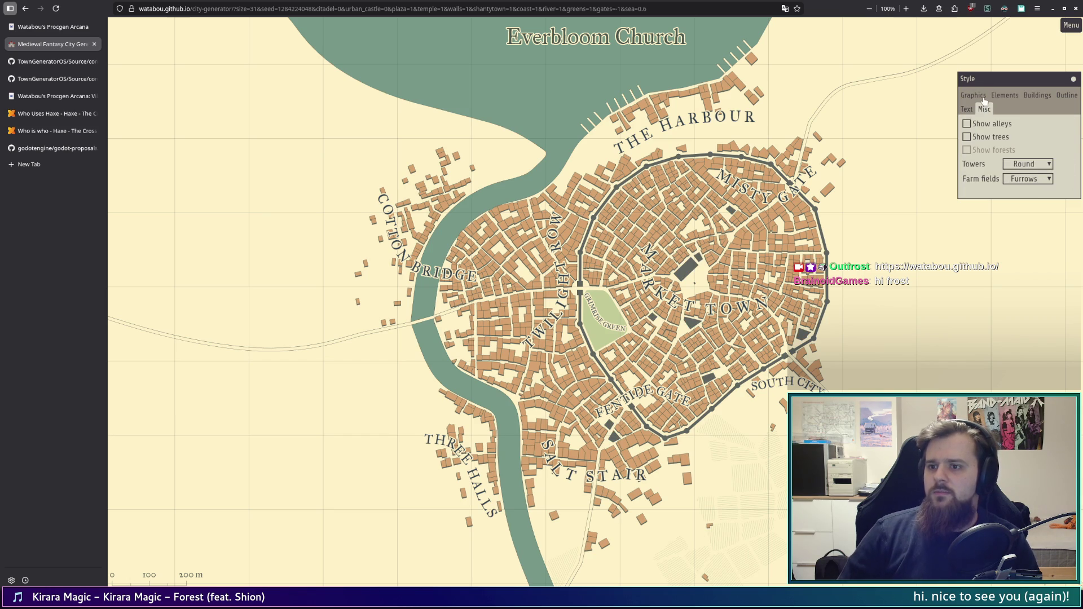
pyautogui.click(966, 124)
pyautogui.click(967, 124)
pyautogui.click(967, 124)
pyautogui.click(966, 124)
pyautogui.click(966, 124)
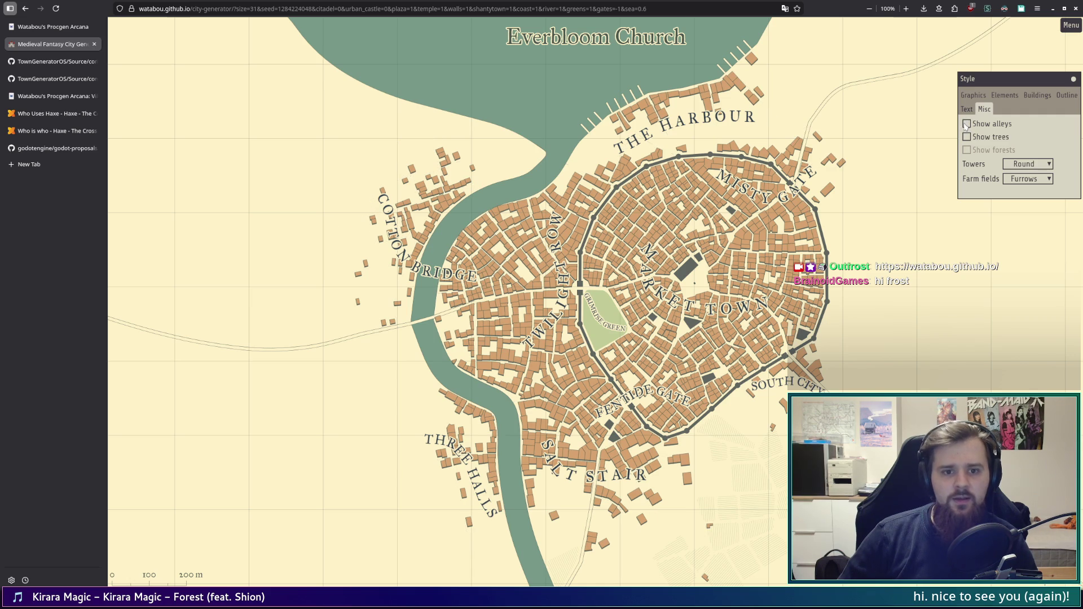
pyautogui.click(966, 124)
pyautogui.click(966, 124)
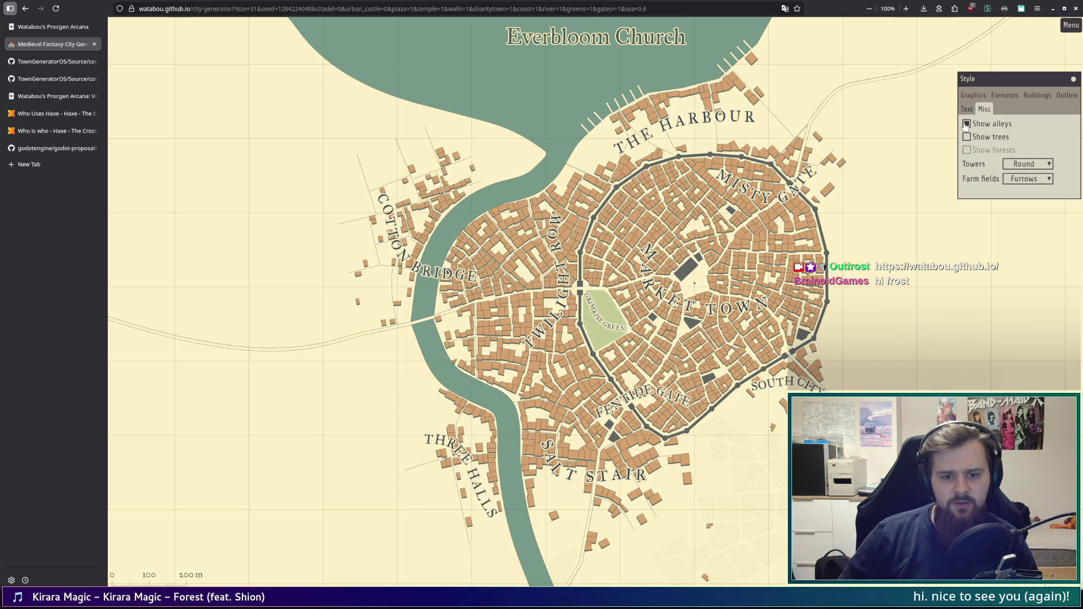
pyautogui.click(966, 124)
pyautogui.click(966, 124)
pyautogui.click(966, 124)
pyautogui.click(966, 124)
pyautogui.click(966, 124)
pyautogui.click(966, 124)
pyautogui.click(966, 124)
pyautogui.click(966, 124)
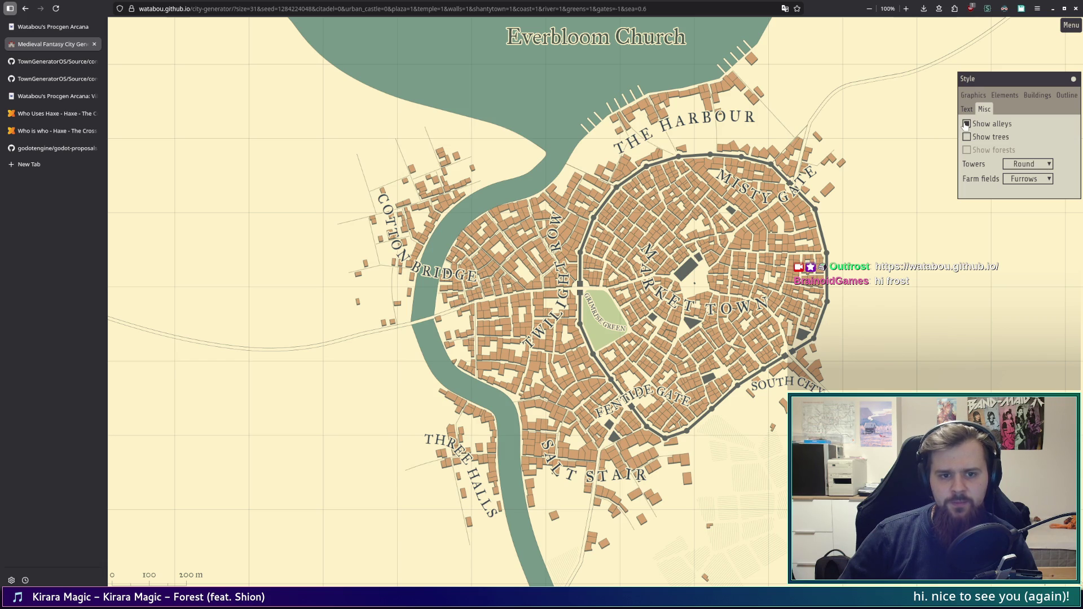
pyautogui.click(966, 124)
pyautogui.click(966, 124)
pyautogui.click(966, 124)
pyautogui.click(966, 124)
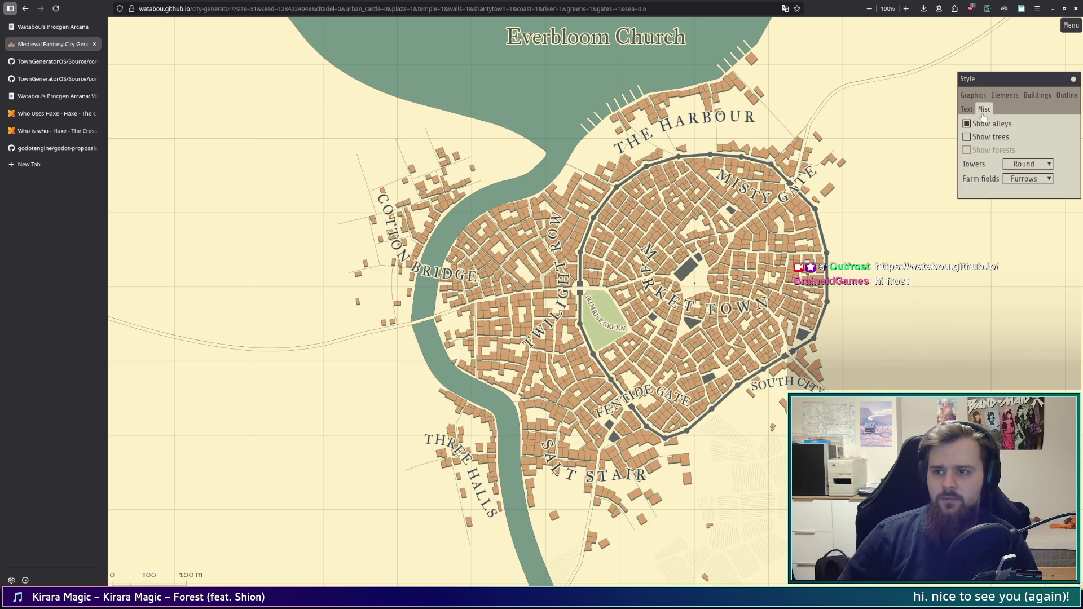
pyautogui.click(966, 124)
pyautogui.click(966, 125)
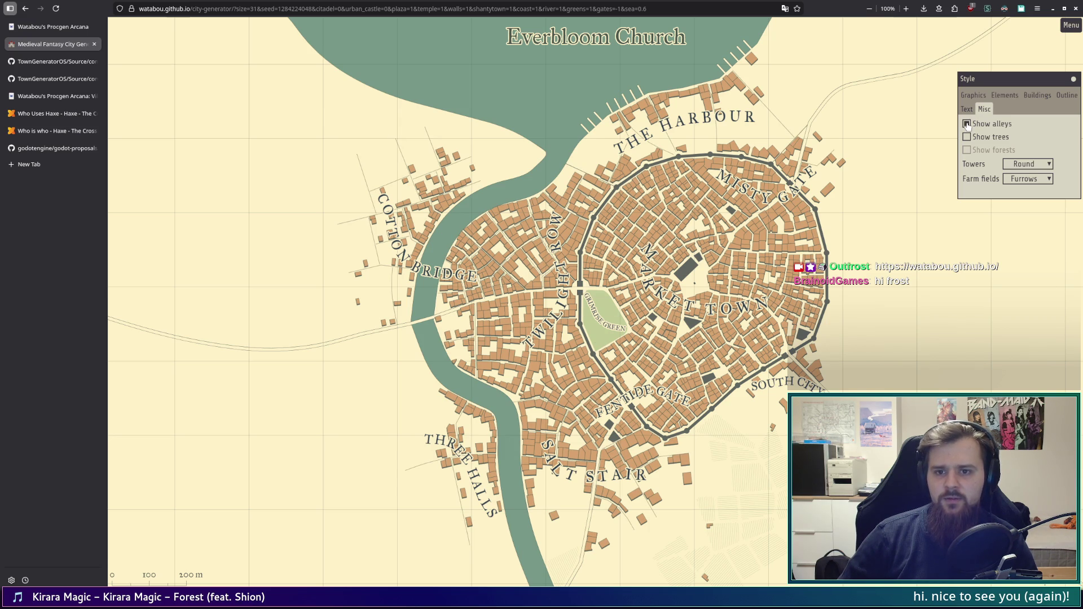
pyautogui.click(966, 124)
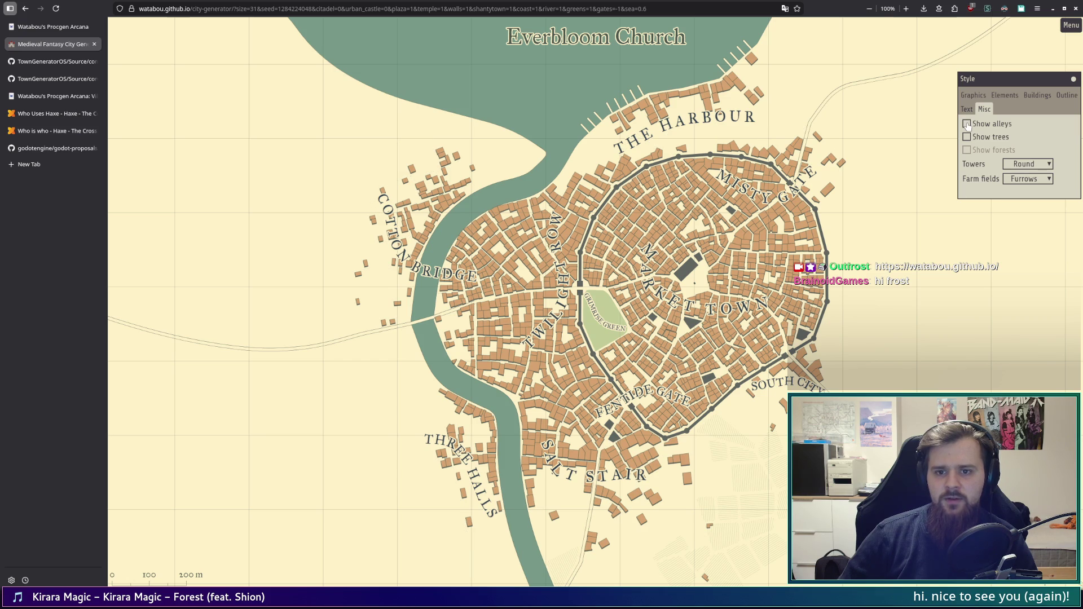
pyautogui.click(966, 124)
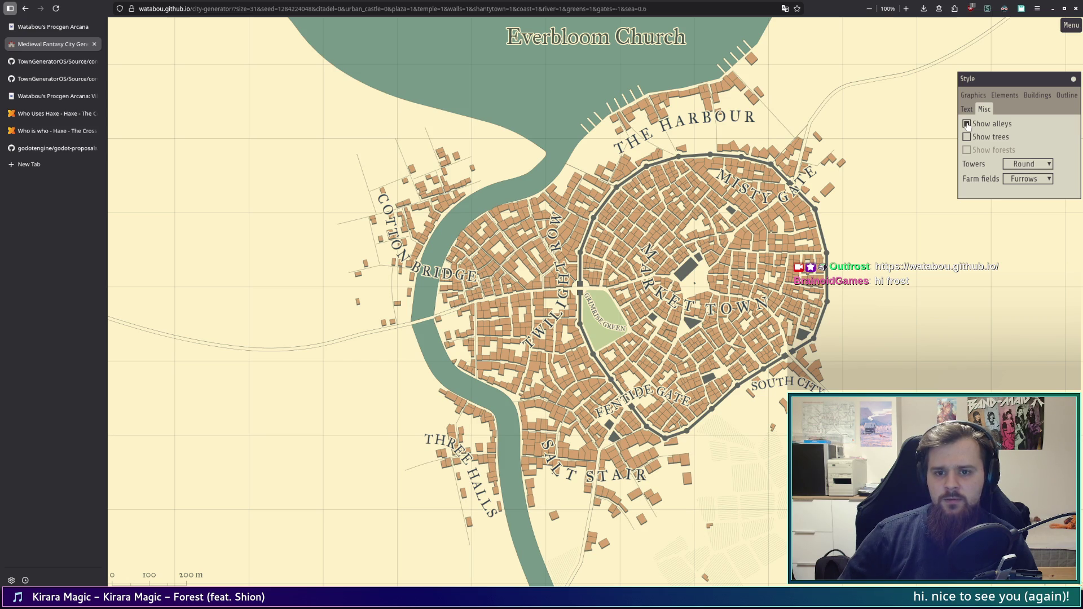
pyautogui.click(966, 124)
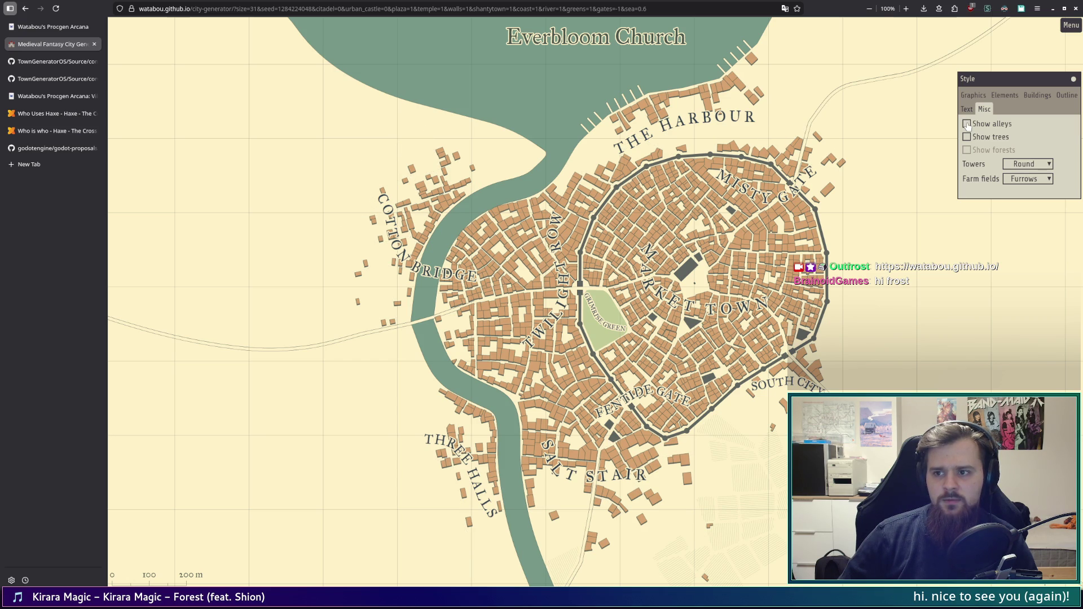
pyautogui.click(966, 124)
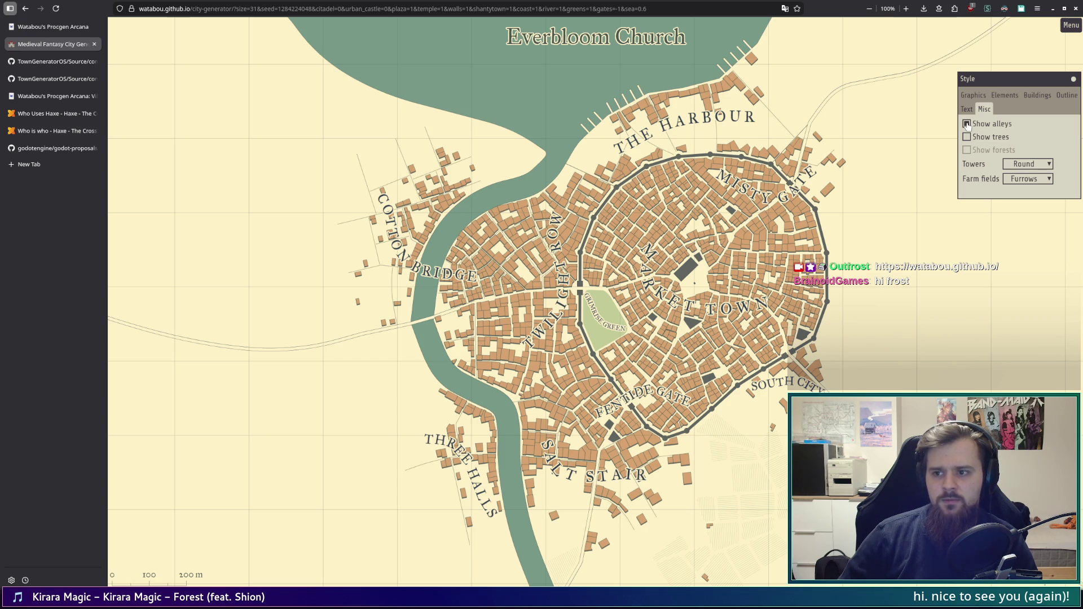
pyautogui.click(967, 124)
pyautogui.click(967, 125)
pyautogui.click(967, 125)
pyautogui.click(966, 124)
pyautogui.click(967, 124)
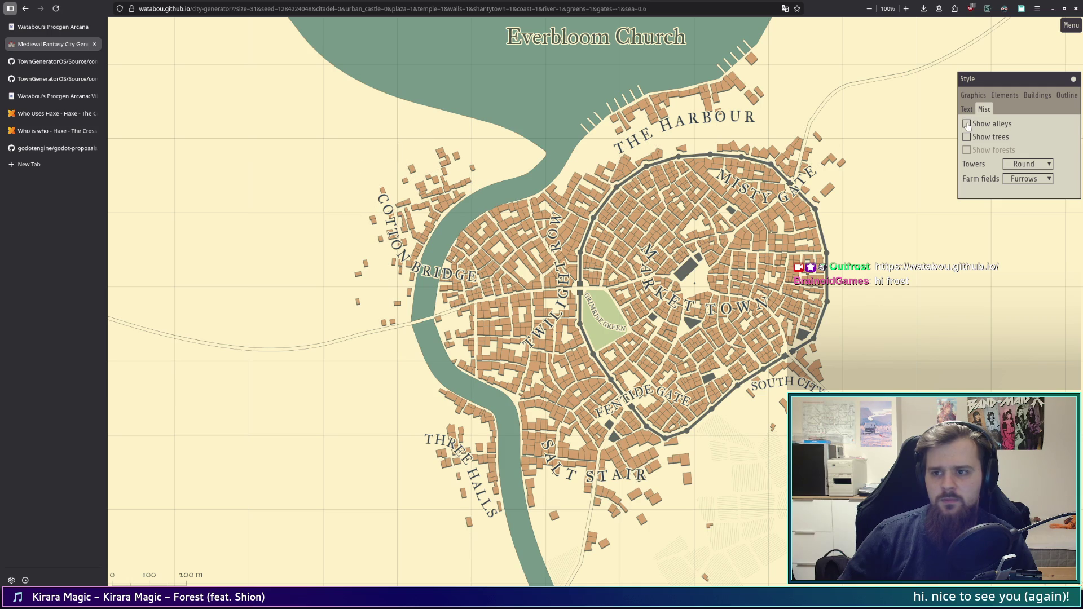
# Step: Set the wall Towers style to Open after briefly trying Square
pyautogui.click(1037, 165)
pyautogui.click(1021, 189)
pyautogui.click(1027, 165)
pyautogui.click(1020, 201)
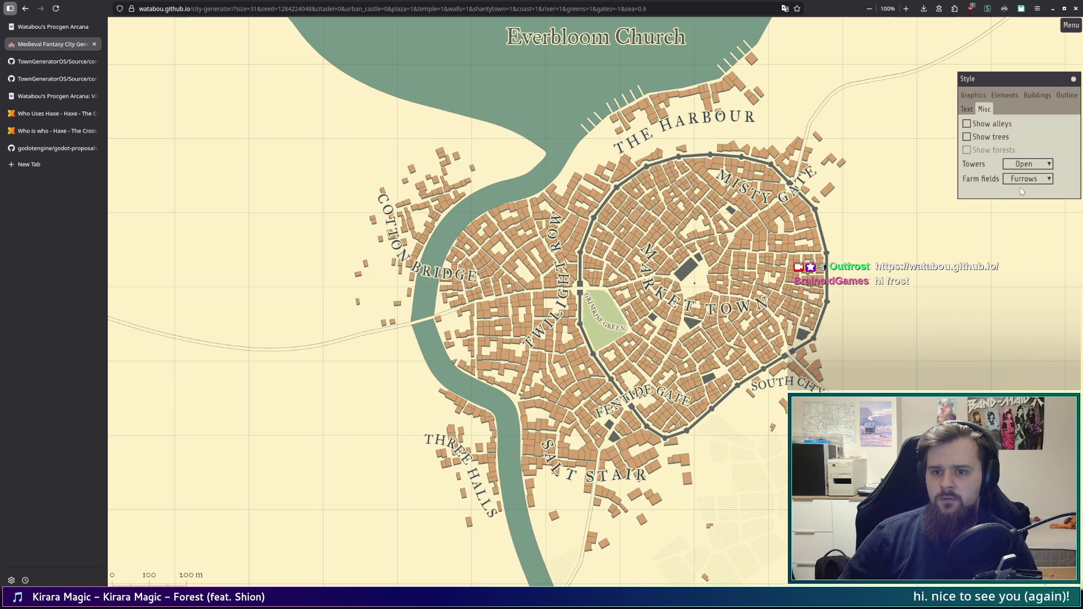
# Step: Try the Square and Round wall tower styles, settling on Square
pyautogui.click(1040, 164)
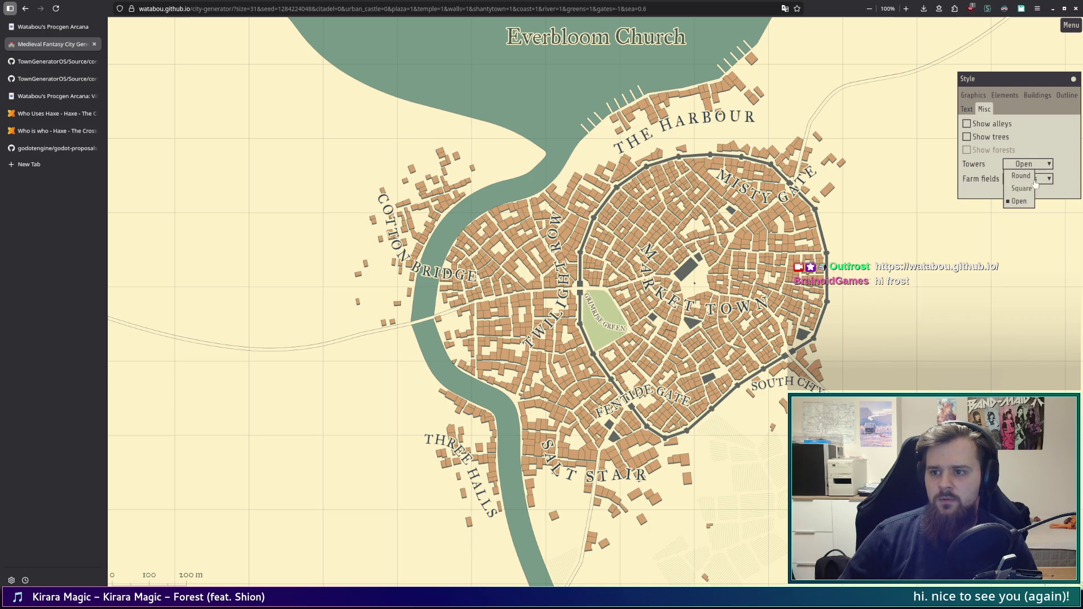
pyautogui.click(1027, 190)
pyautogui.click(1027, 166)
pyautogui.click(1026, 177)
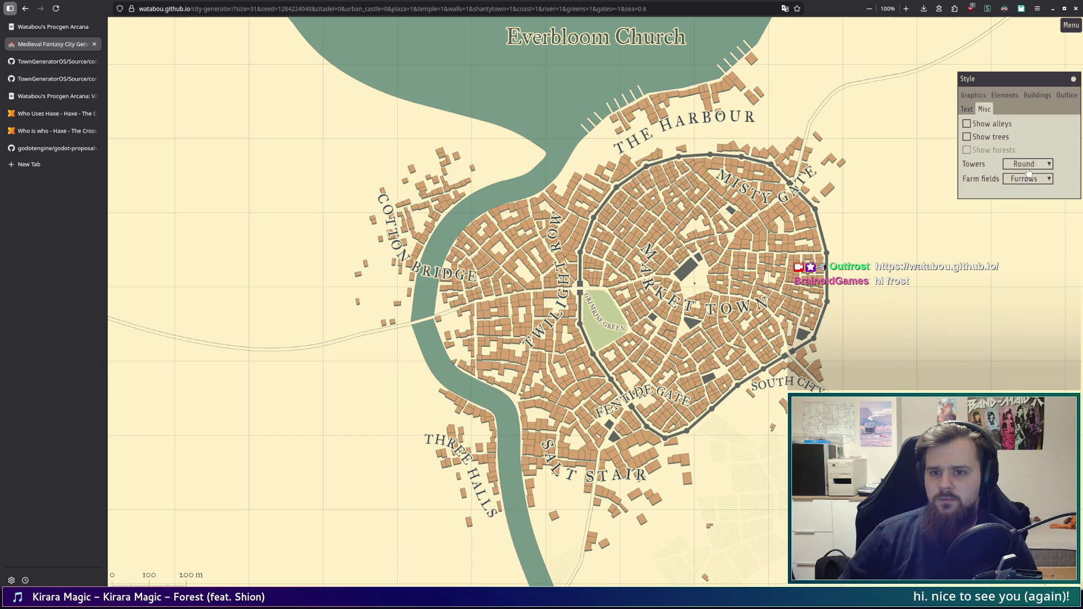
pyautogui.click(1028, 170)
pyautogui.click(1031, 192)
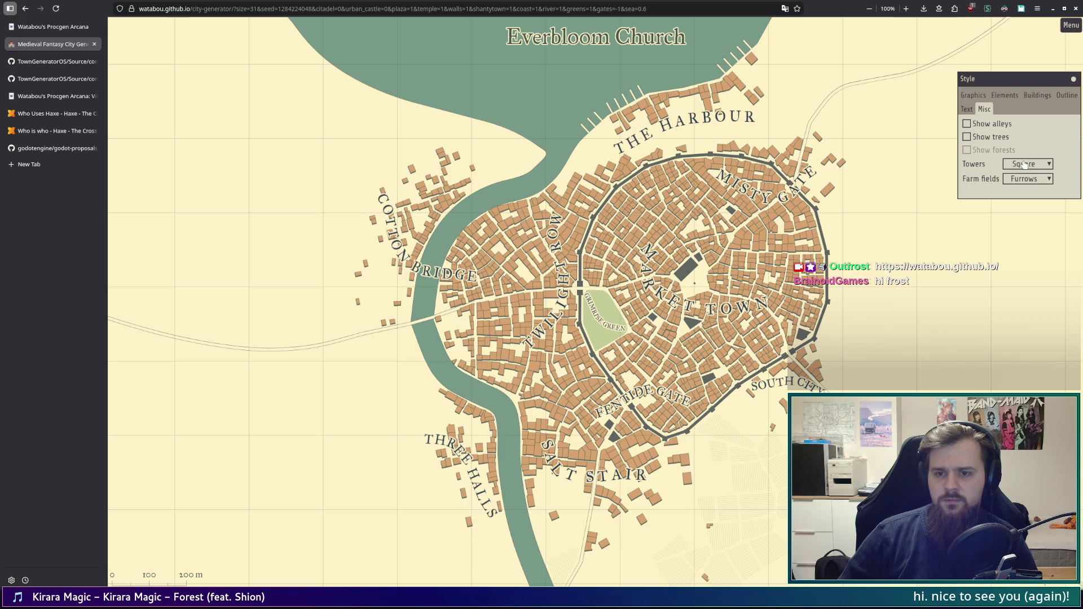
pyautogui.click(1024, 164)
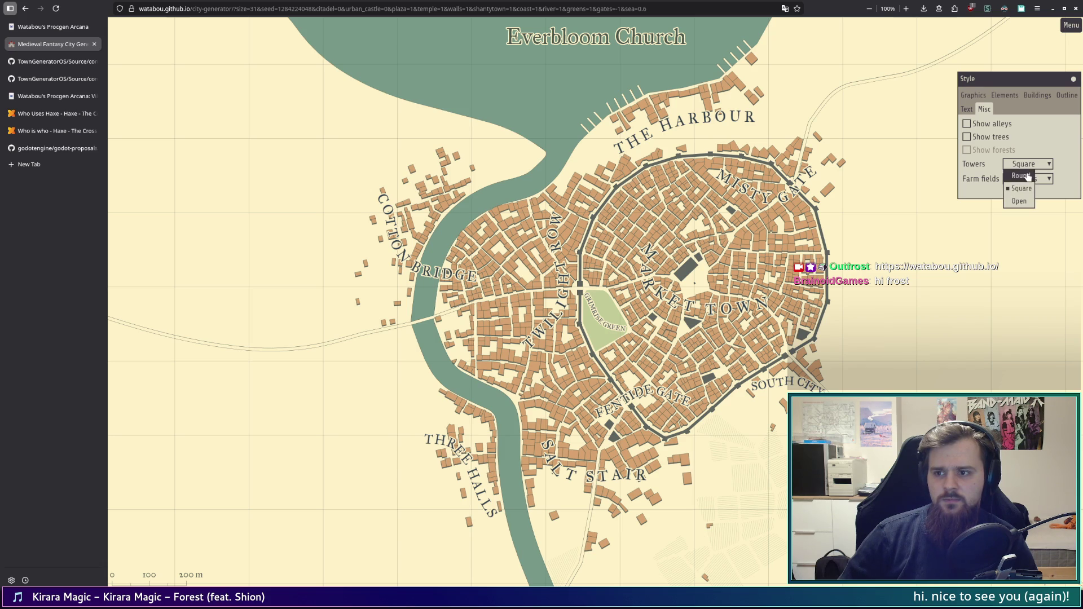
pyautogui.click(1020, 174)
# Step: Switch Farm fields between Furrows and Plain several times, ending on Plain
pyautogui.click(1033, 183)
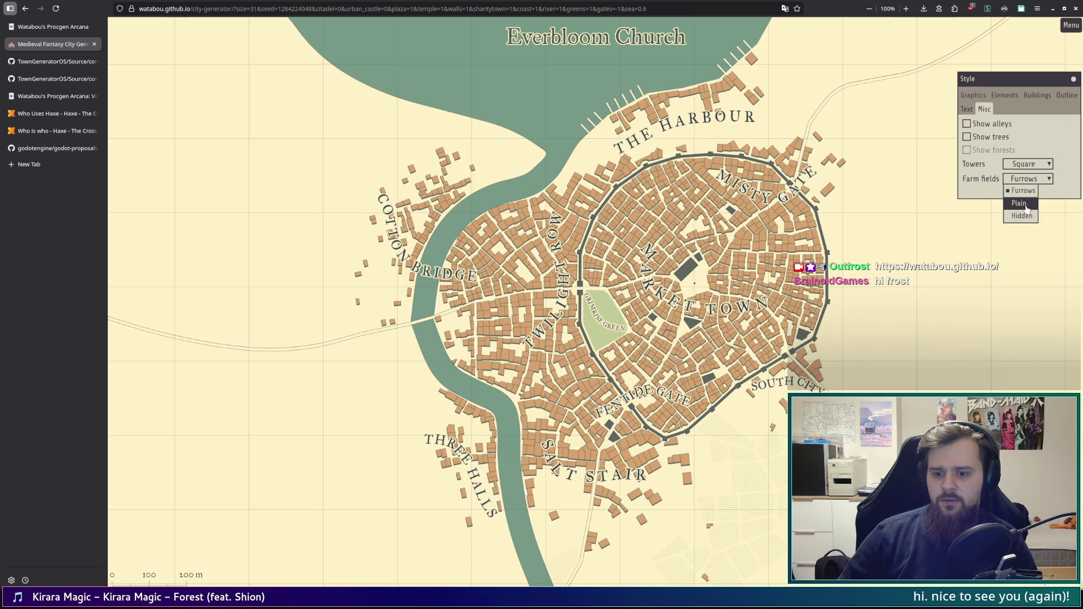
pyautogui.click(1027, 208)
pyautogui.click(1029, 179)
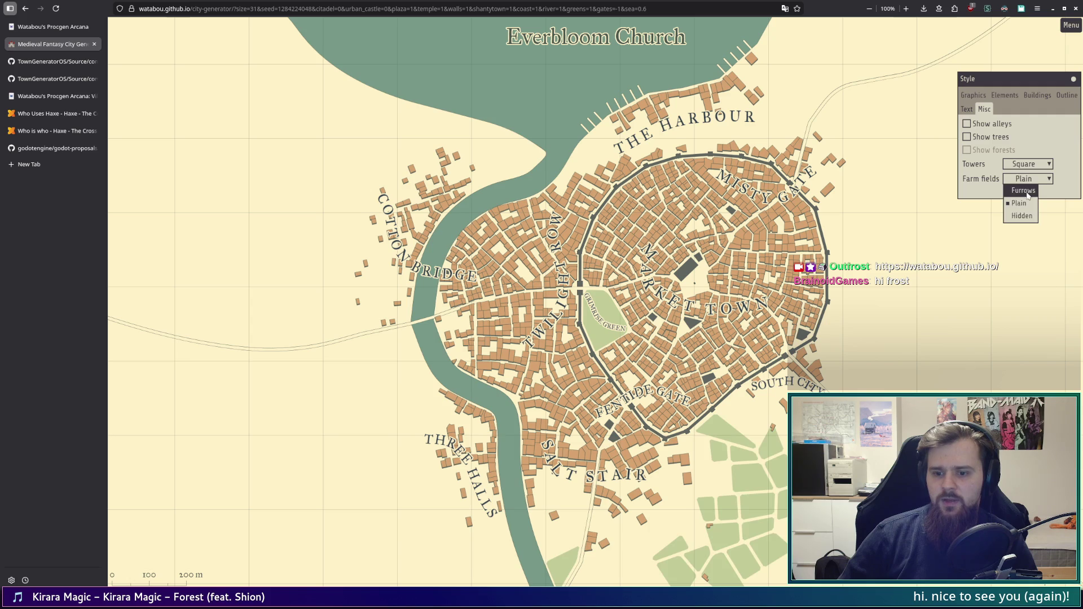
pyautogui.click(1026, 191)
pyautogui.click(1033, 180)
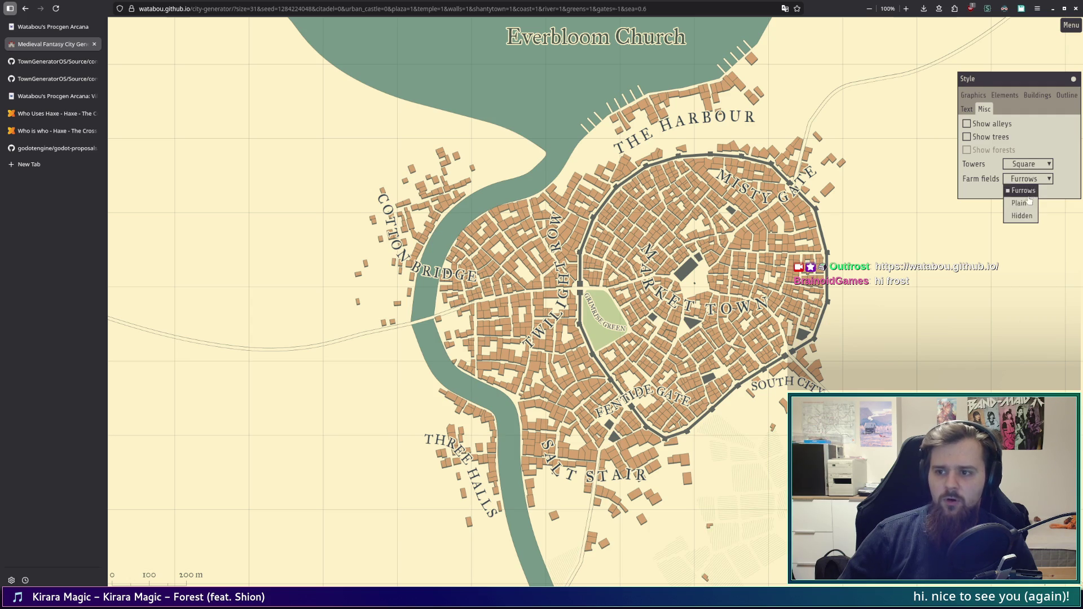
pyautogui.click(1024, 205)
pyautogui.click(1037, 179)
pyautogui.click(1027, 194)
pyautogui.click(1028, 179)
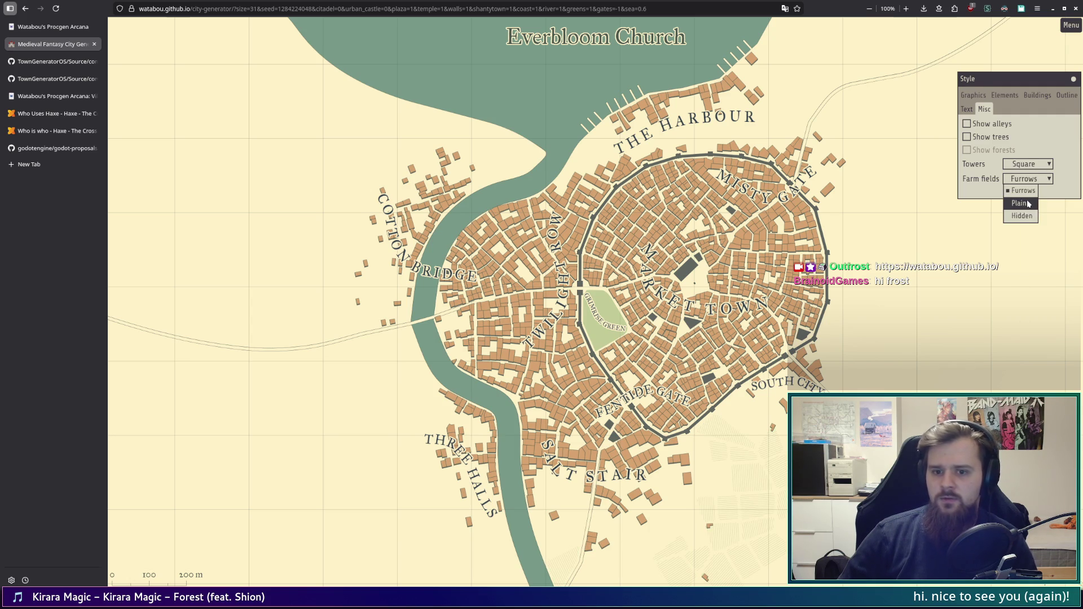
pyautogui.click(1025, 205)
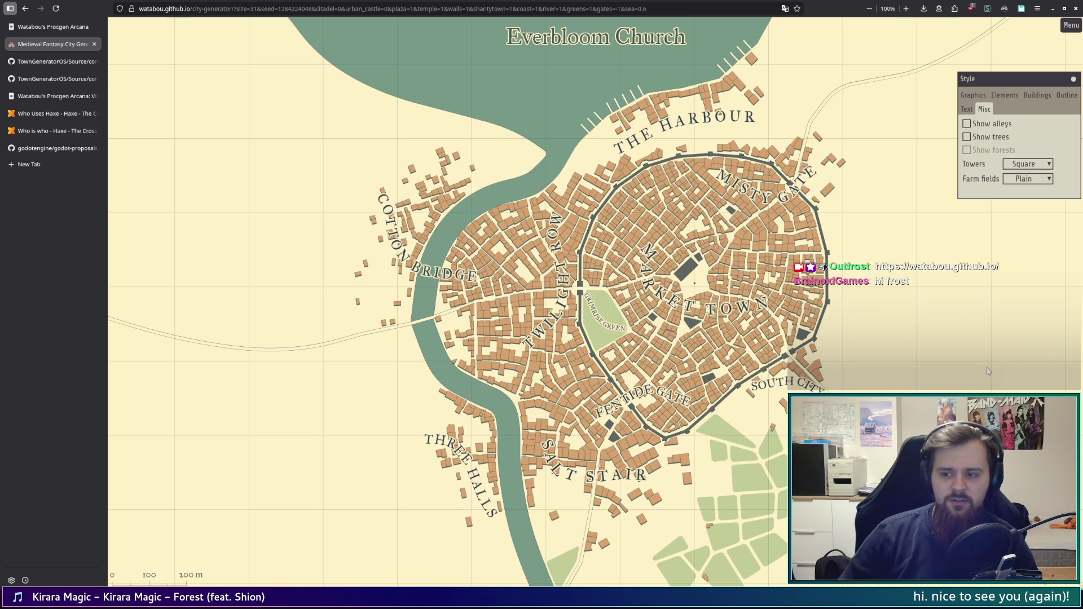
# Step: In the Elements tab, try a Landmarks legend, then return landmarks to icons
pyautogui.click(967, 109)
pyautogui.click(1004, 95)
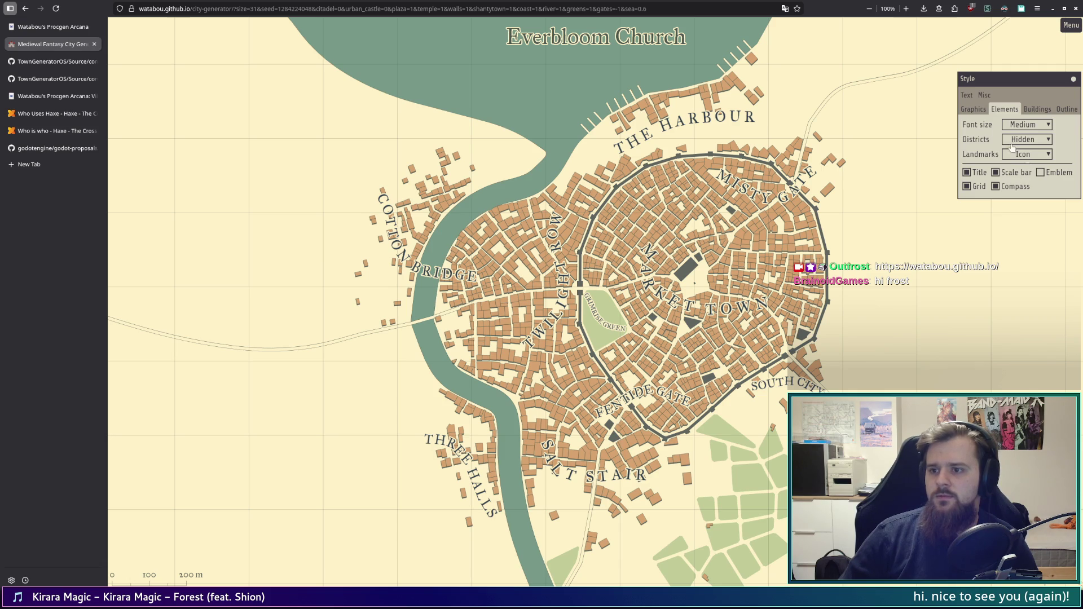
pyautogui.click(1028, 155)
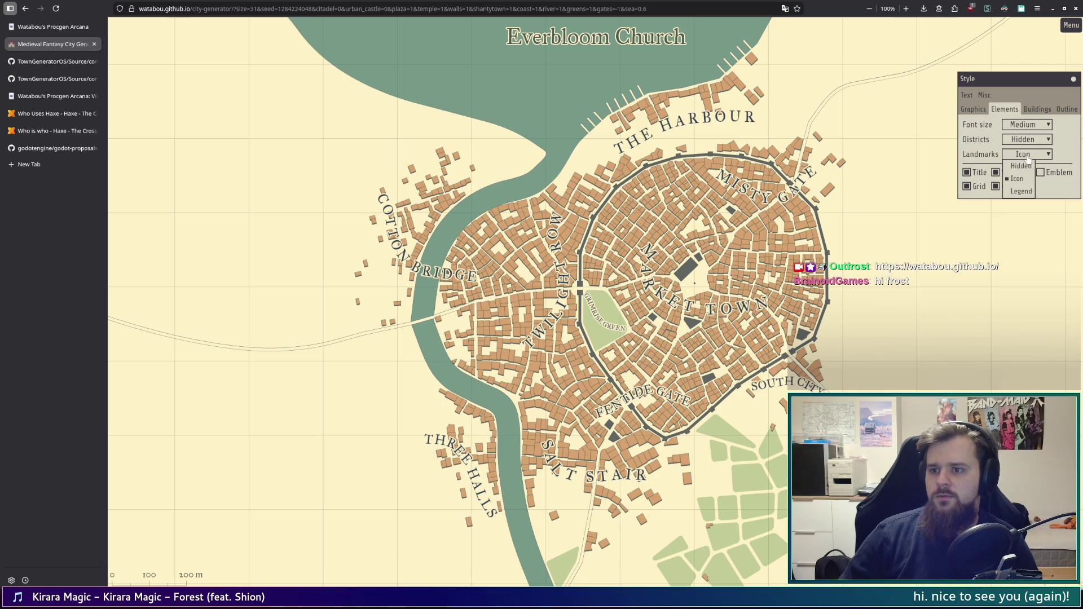
pyautogui.click(1026, 191)
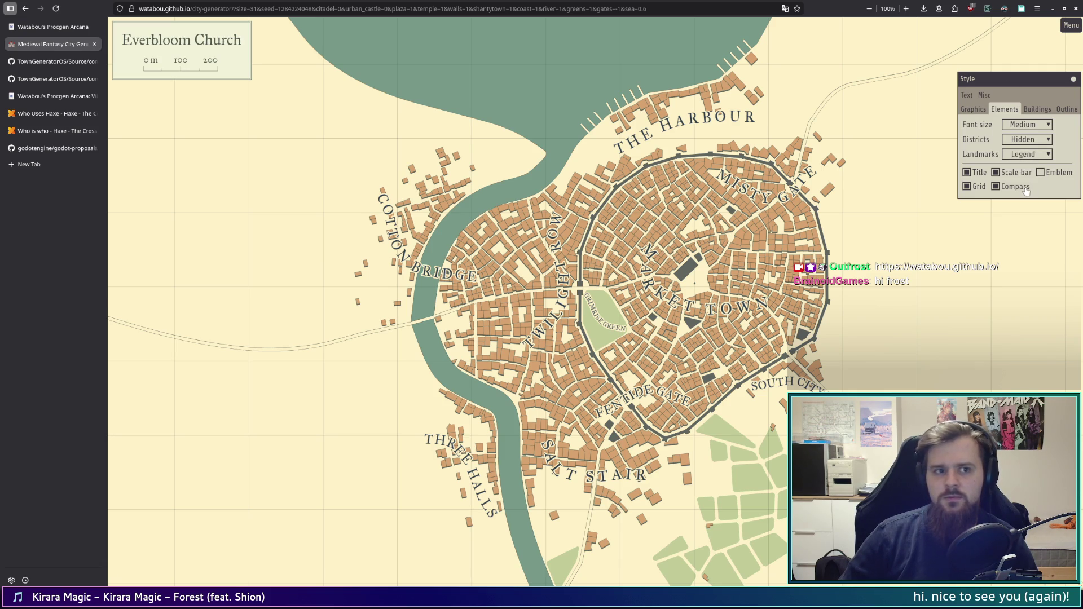
pyautogui.click(1025, 155)
pyautogui.click(1025, 179)
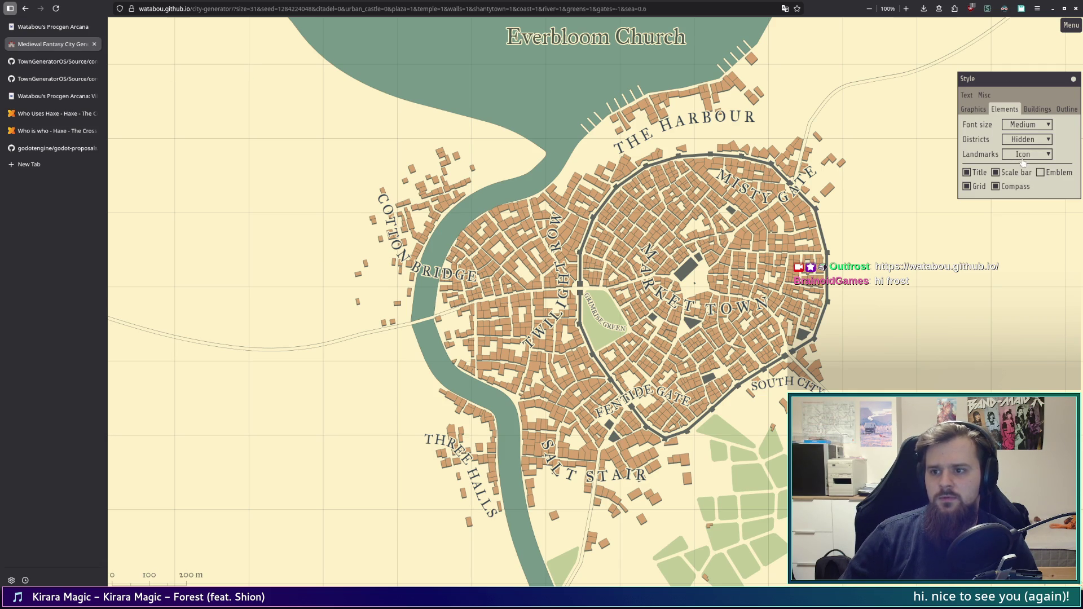
# Step: Try Hidden, Curved and Legend district labels, leaving Districts set to Straight
pyautogui.click(1023, 140)
pyautogui.click(1027, 165)
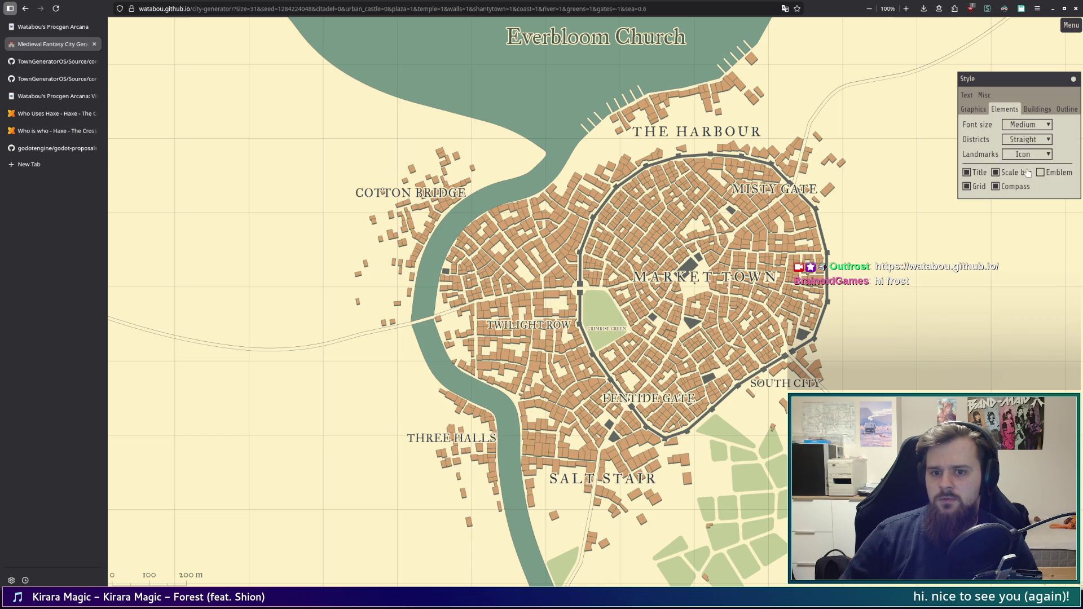
pyautogui.click(1031, 141)
pyautogui.click(1032, 145)
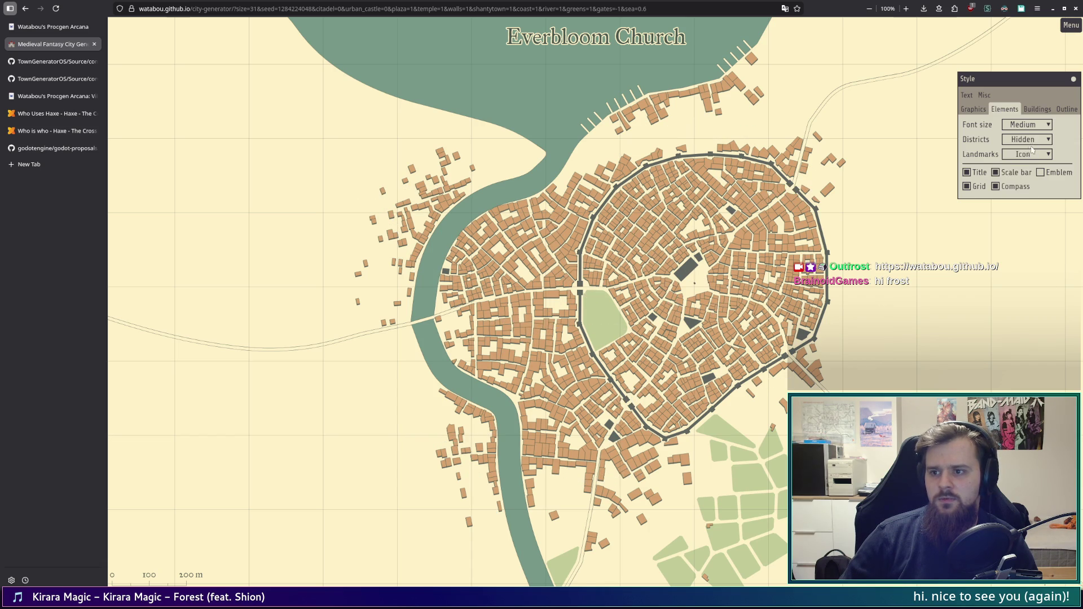
pyautogui.click(1031, 141)
pyautogui.click(1035, 182)
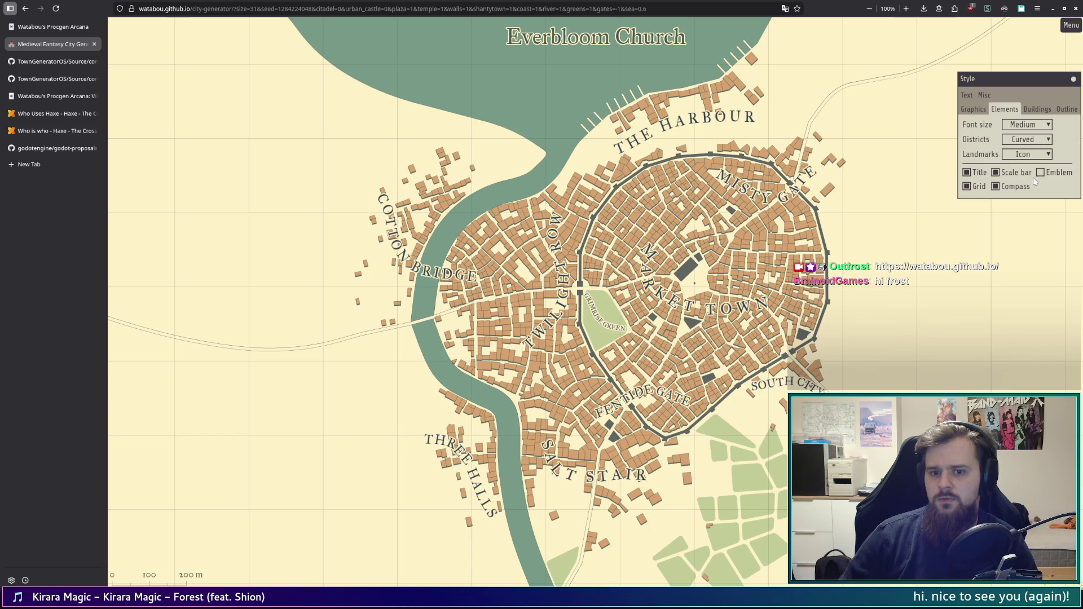
pyautogui.click(1032, 141)
pyautogui.click(1034, 193)
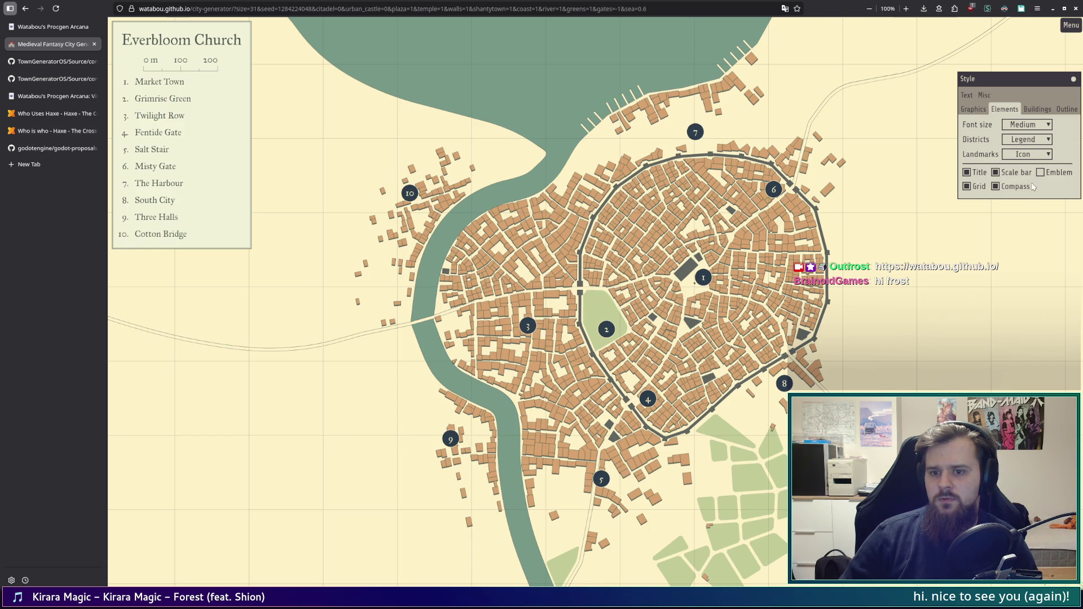
pyautogui.click(1022, 142)
pyautogui.click(1026, 164)
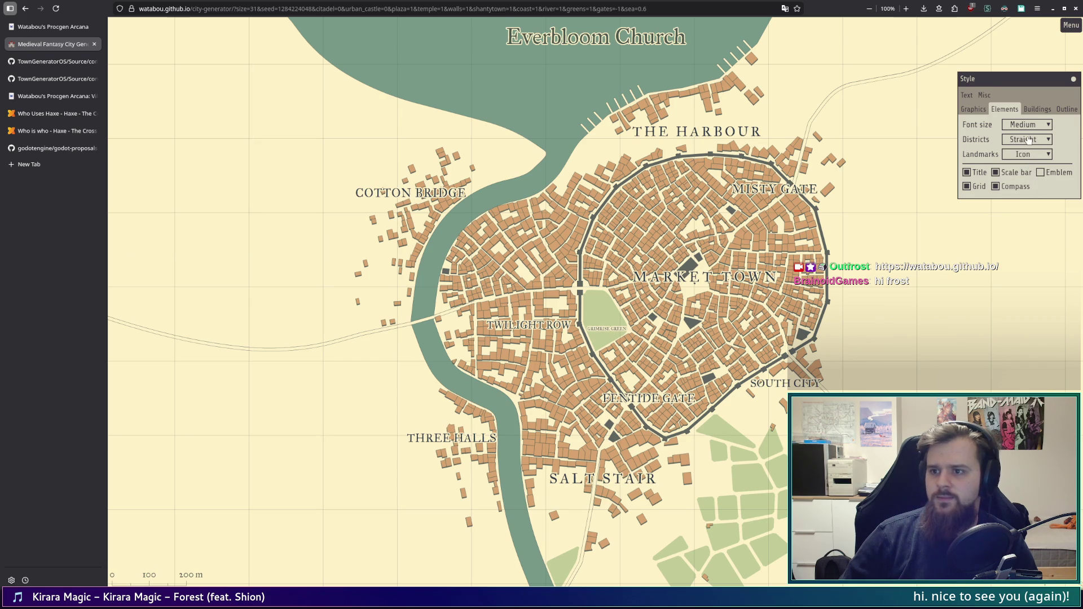
# Step: Set label Font size to Small then back to Medium, and close the Style panel
pyautogui.click(1030, 128)
pyautogui.click(1027, 140)
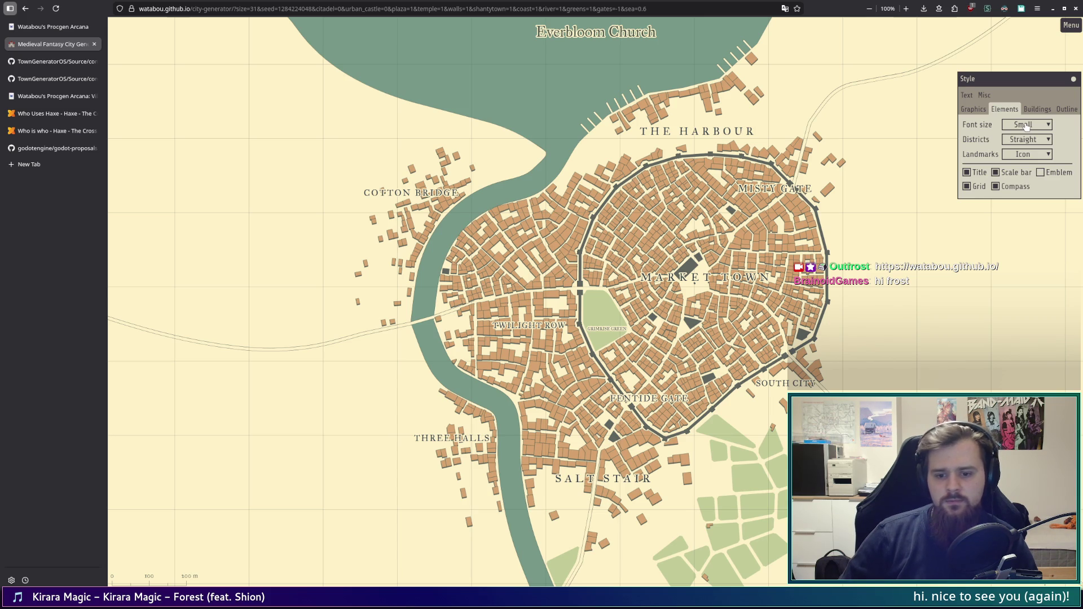
pyautogui.click(1026, 126)
pyautogui.click(1028, 148)
pyautogui.click(1074, 78)
pyautogui.click(1064, 8)
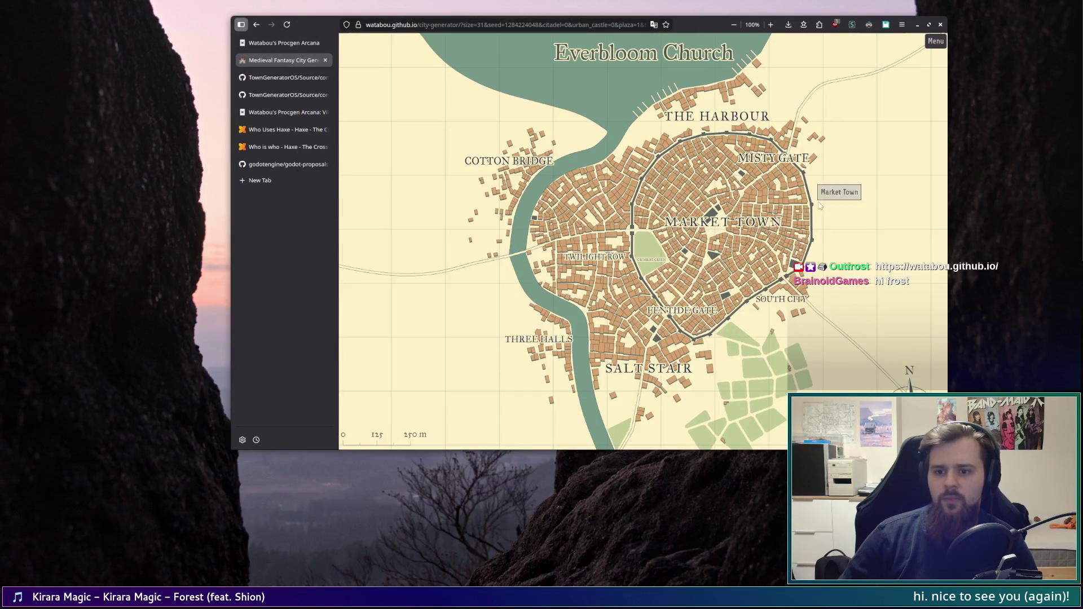
# Step: Open TownGeneratorOS Model.hx on GitHub, glance at Topology.hx, and return to Model.hx
pyautogui.click(285, 77)
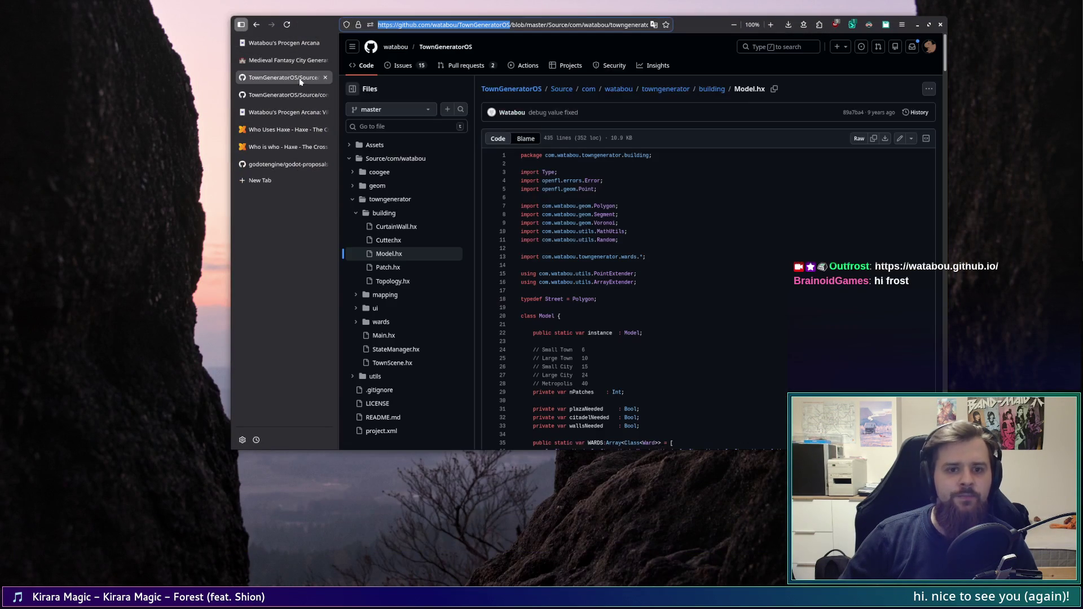
pyautogui.click(308, 96)
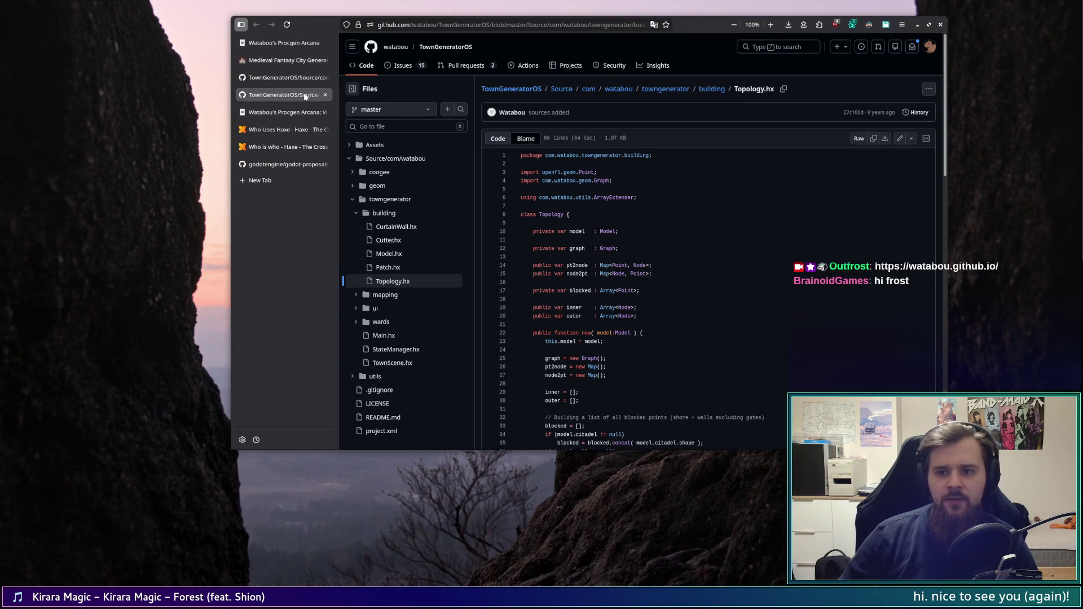
pyautogui.click(296, 83)
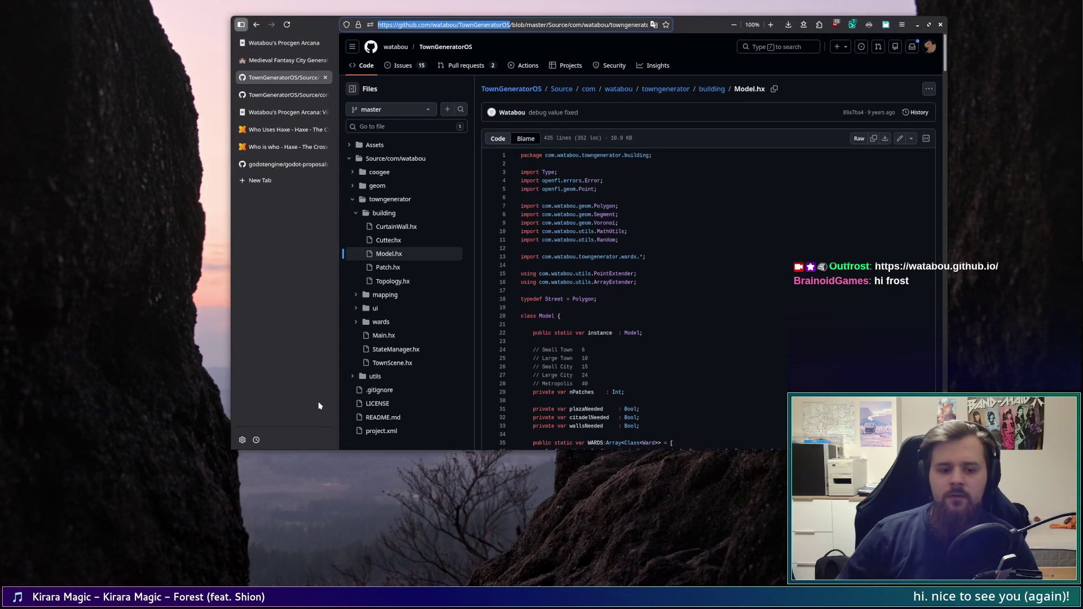
# Step: Launch Godot 4 from the Favourites in the KDE application launcher
pyautogui.press('super')
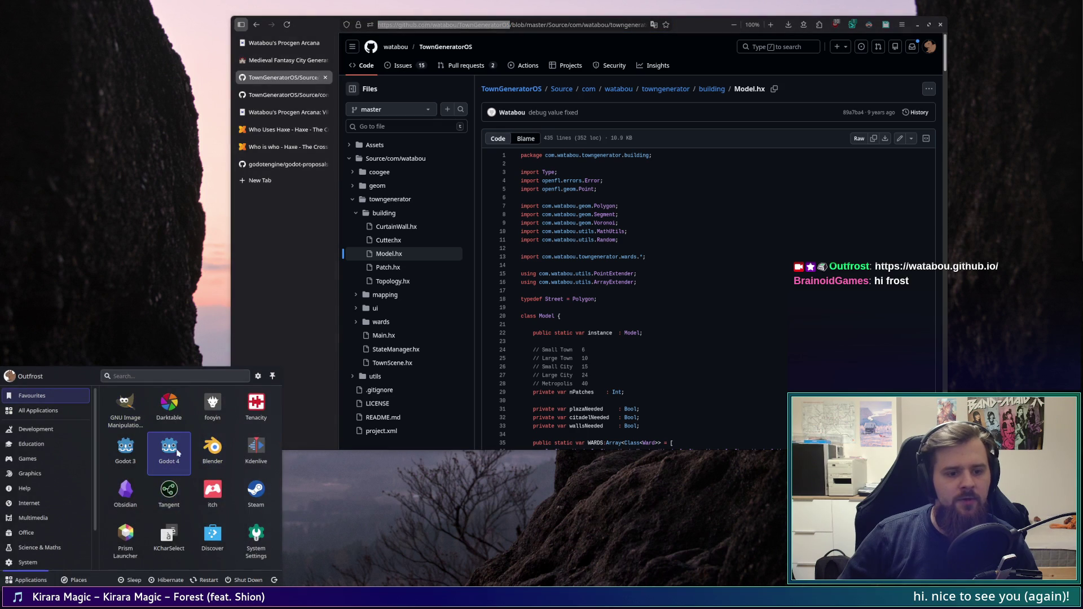
pyautogui.click(164, 457)
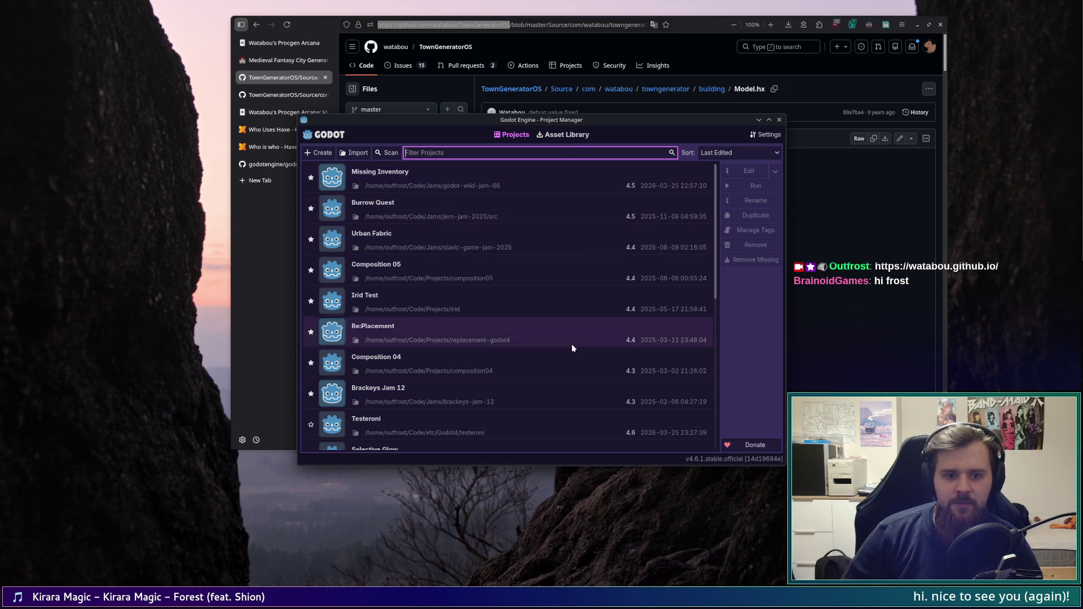
pyautogui.scroll(-3, 506, 351)
pyautogui.scroll(3, 507, 351)
pyautogui.scroll(-10, 573, 333)
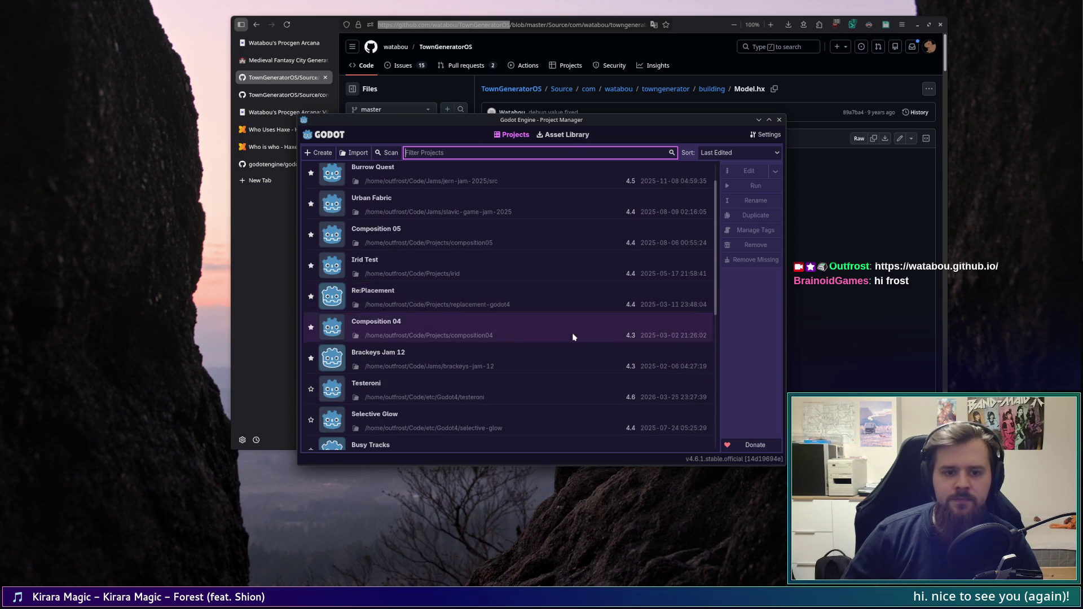
pyautogui.scroll(8, 573, 333)
pyautogui.scroll(3, 573, 332)
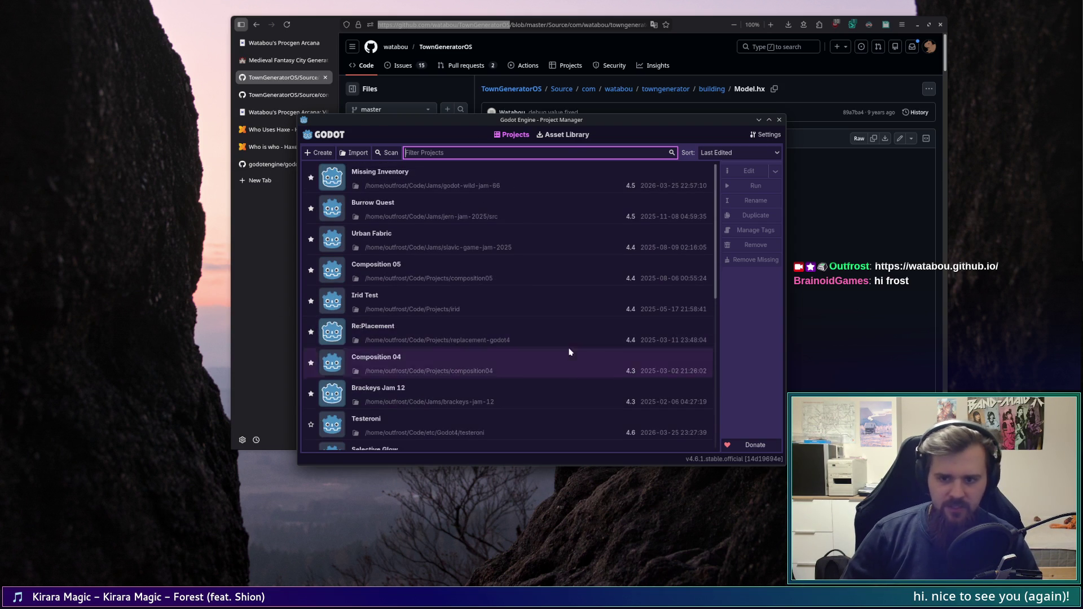
pyautogui.scroll(-5, 590, 351)
pyautogui.scroll(2, 601, 351)
pyautogui.scroll(-1, 601, 351)
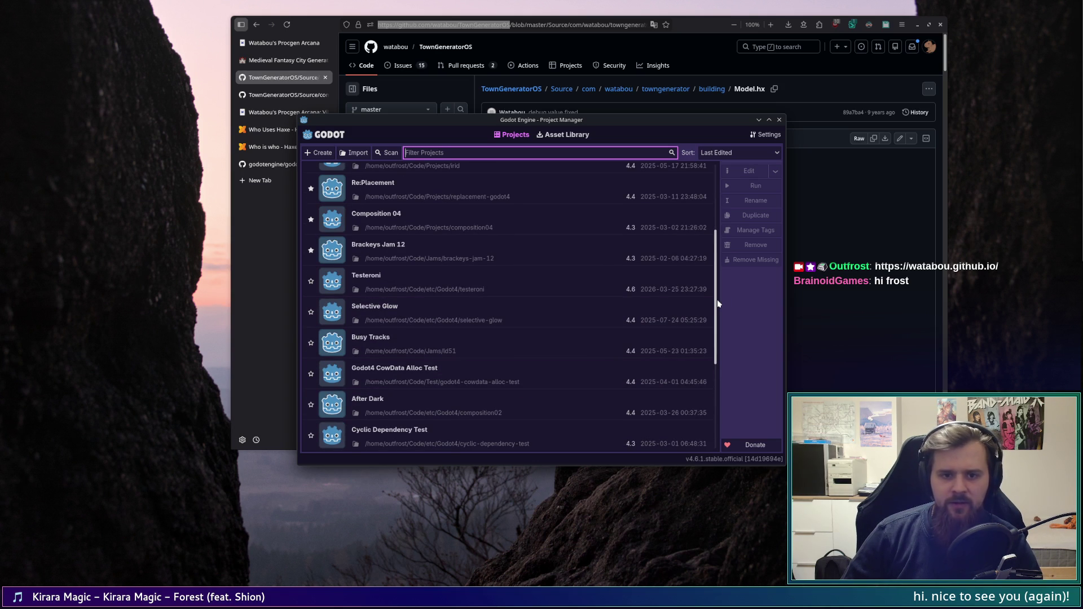
pyautogui.scroll(-5, 716, 300)
pyautogui.scroll(5, 725, 307)
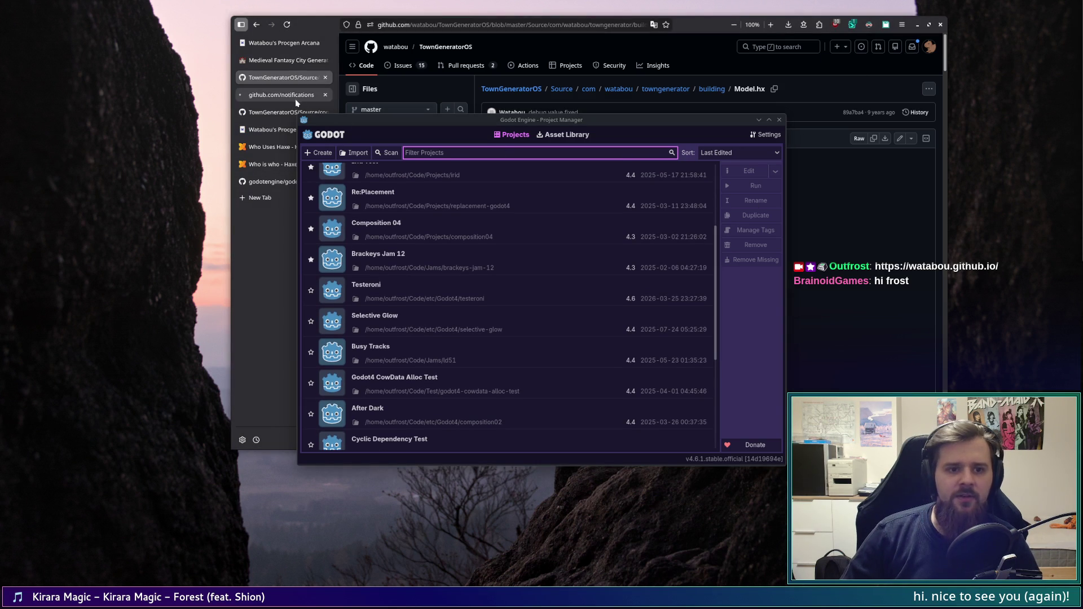
# Step: Glance at the nine GitHub notifications, close that tab, and return to Godot's Project Manager
pyautogui.click(293, 98)
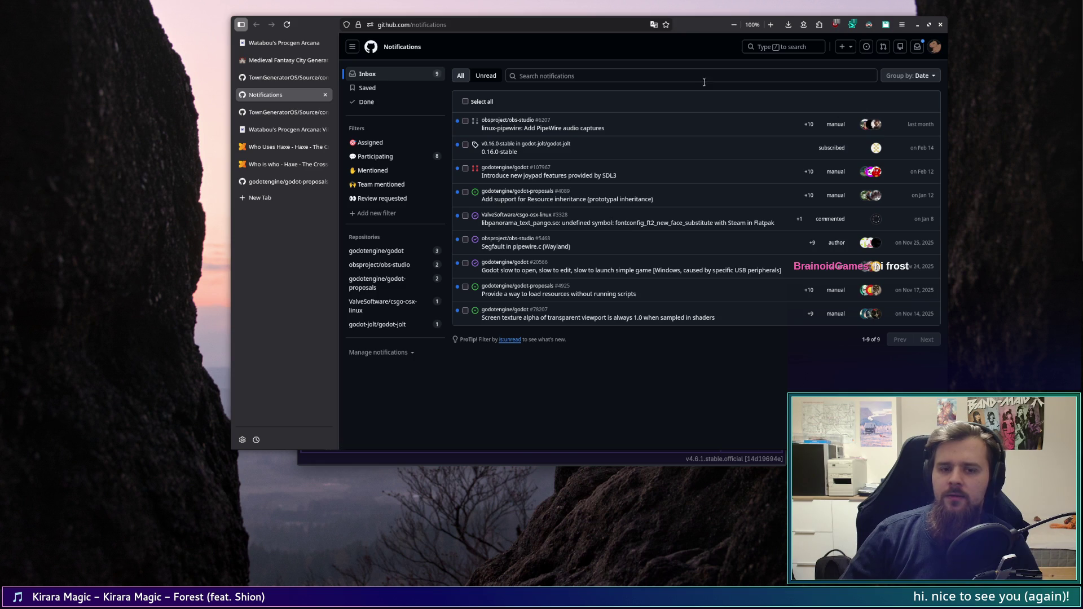
pyautogui.middleClick(303, 97)
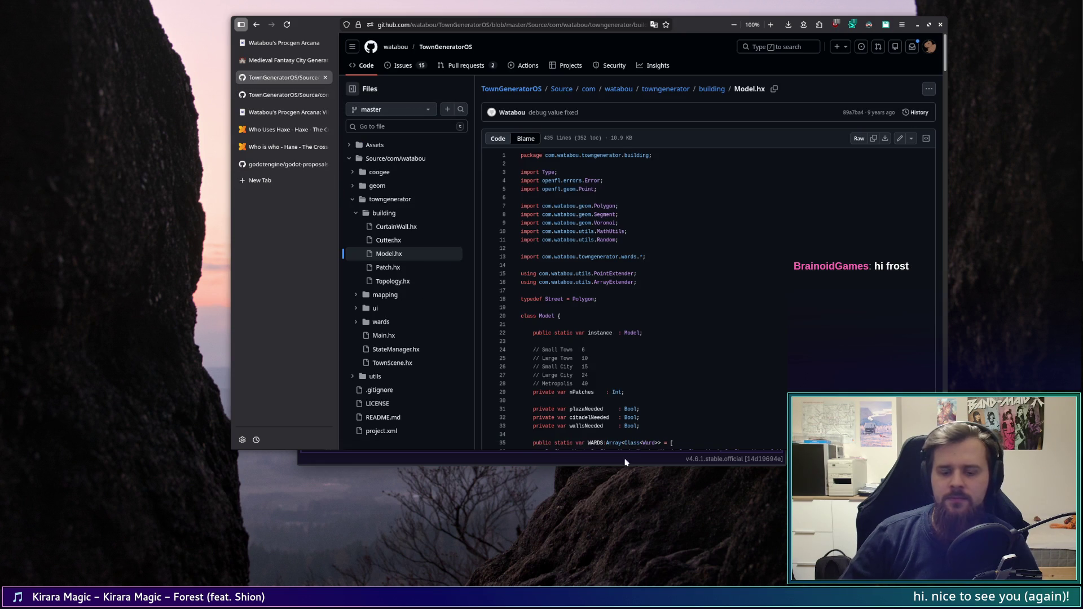
pyautogui.click(505, 458)
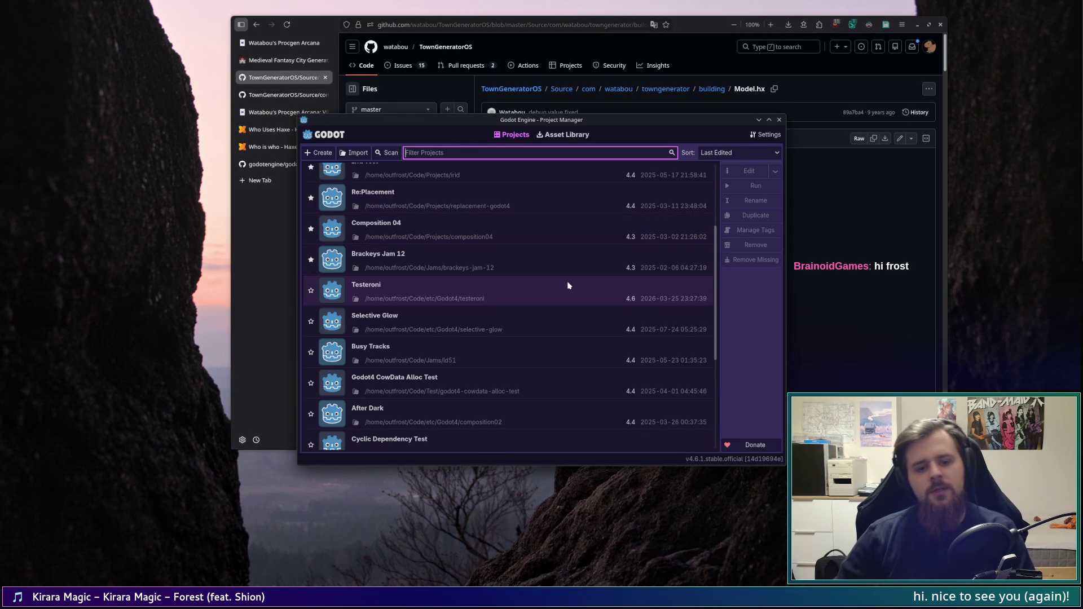
# Step: Scroll the project list down to older projects like Cyclic Dependency Test and LD55
pyautogui.scroll(-5, 568, 282)
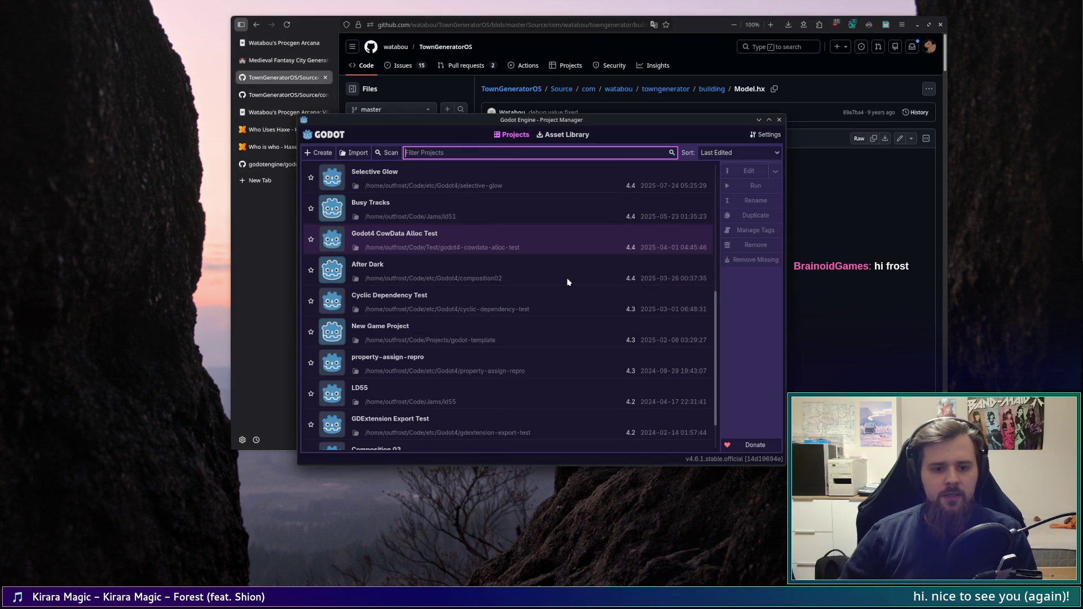
pyautogui.scroll(-2, 568, 282)
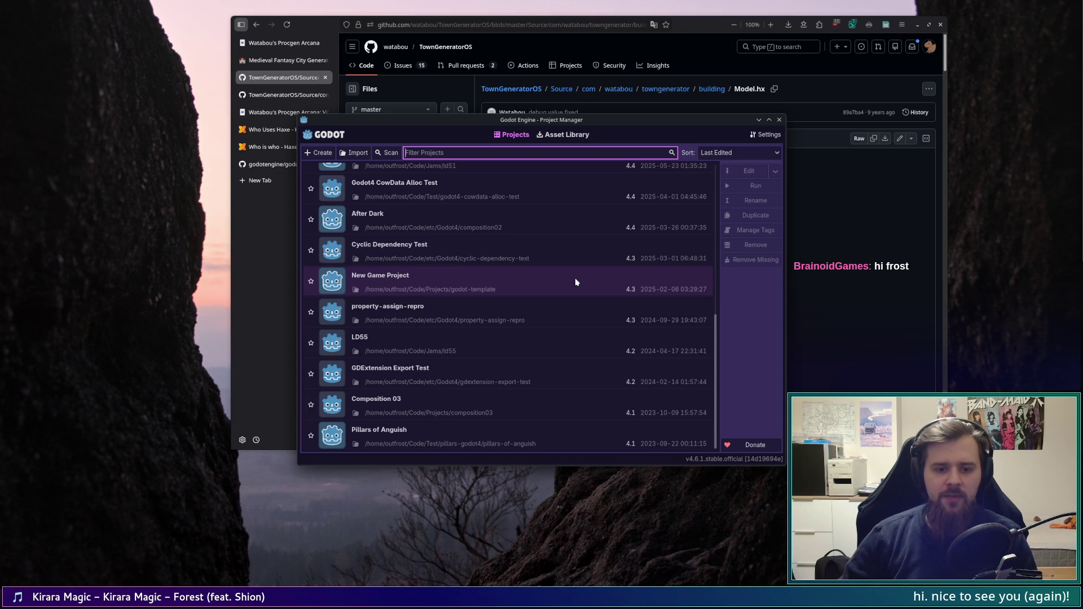
pyautogui.scroll(8, 574, 282)
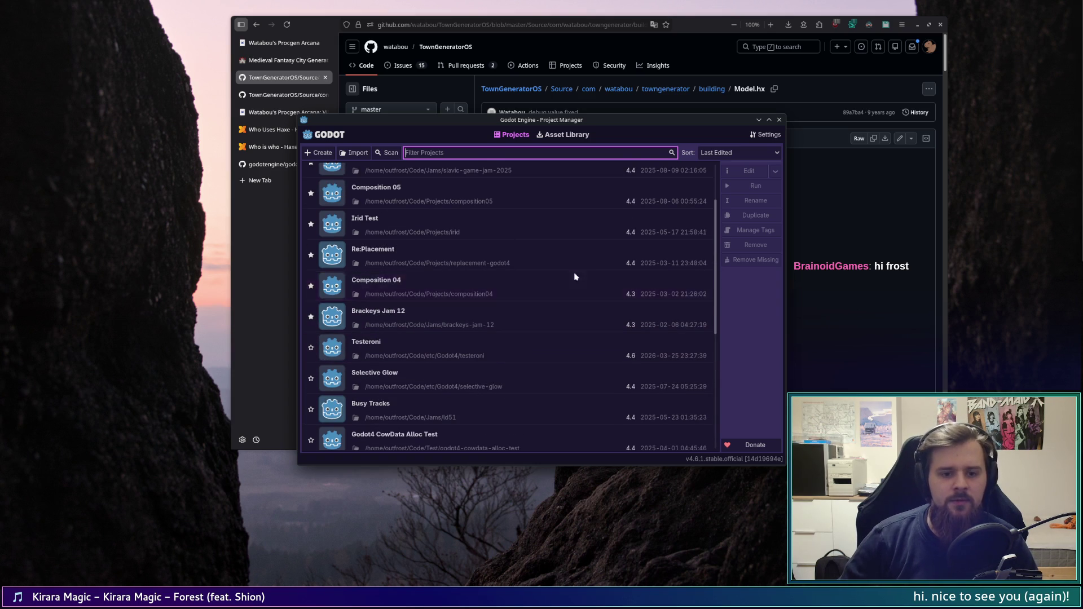
pyautogui.scroll(3, 588, 294)
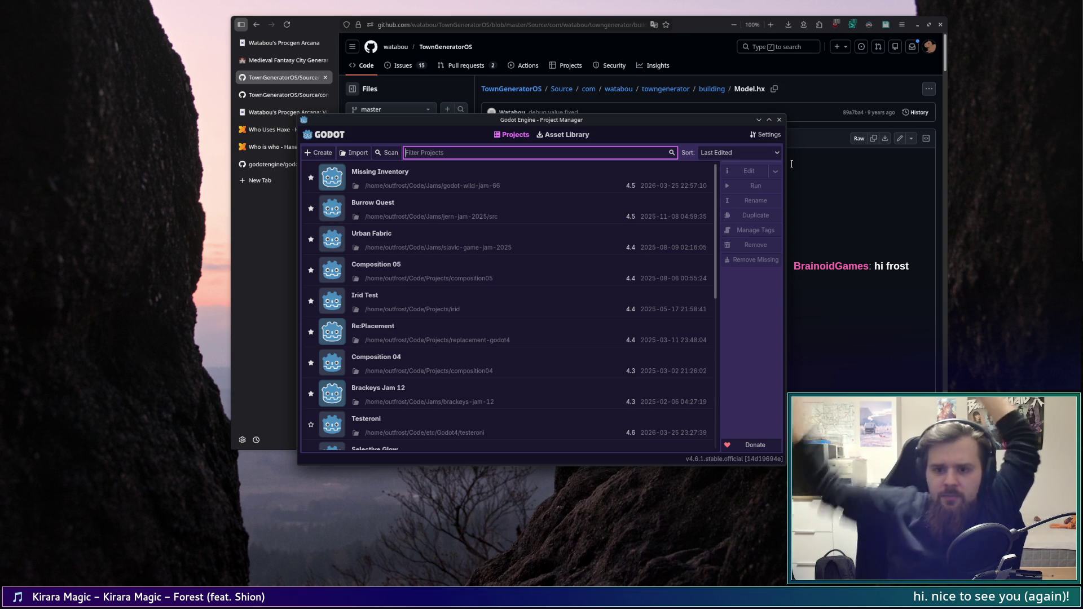
pyautogui.scroll(-5, 615, 274)
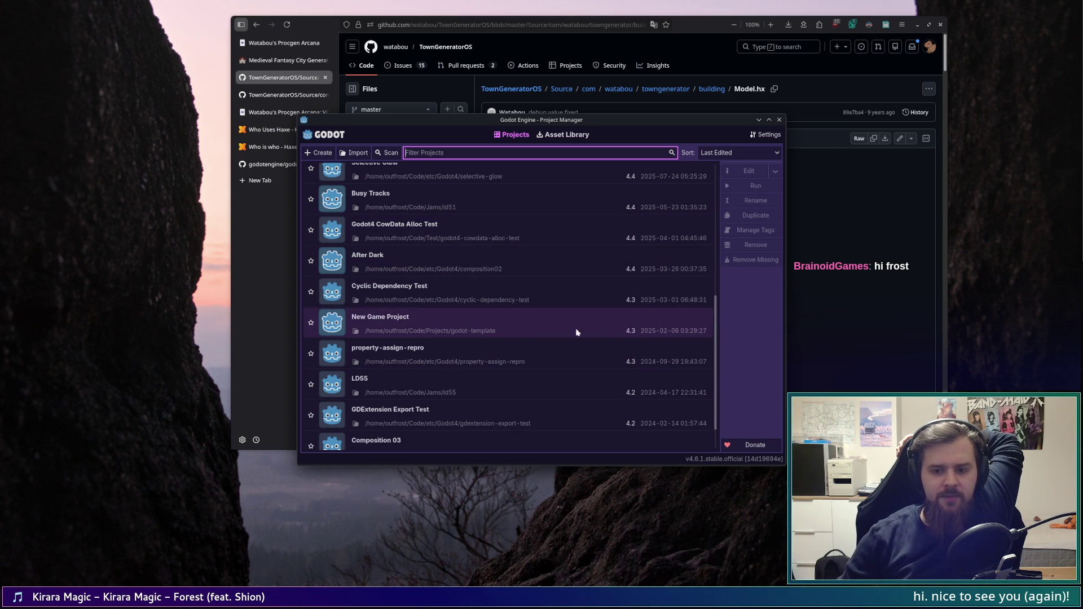
# Step: Duplicate New Game Project with /home/outfrost/Code/Projects as the destination folder
pyautogui.click(639, 335)
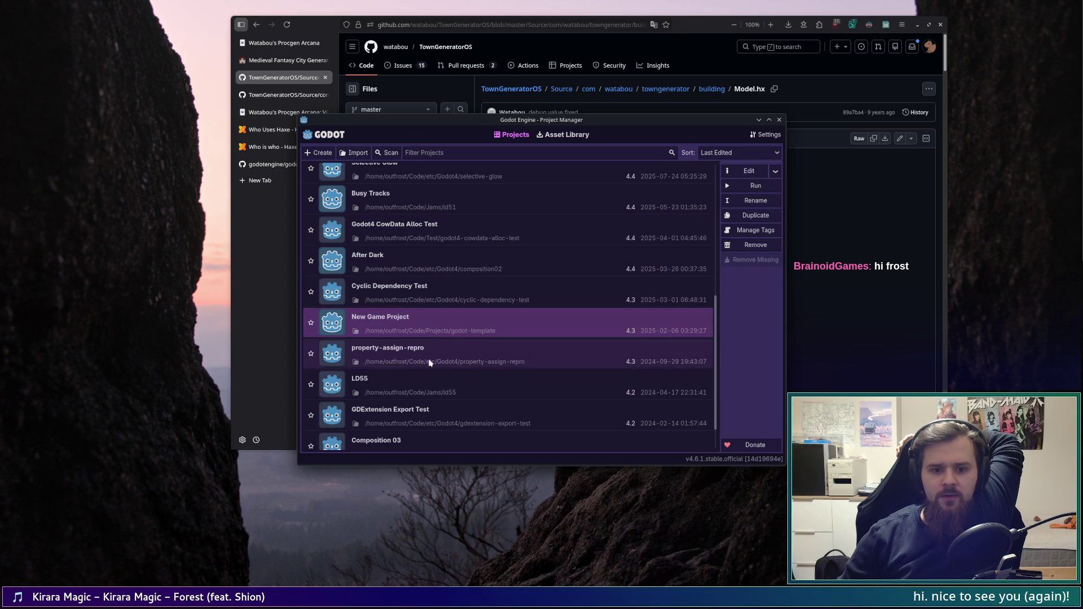
pyautogui.click(753, 215)
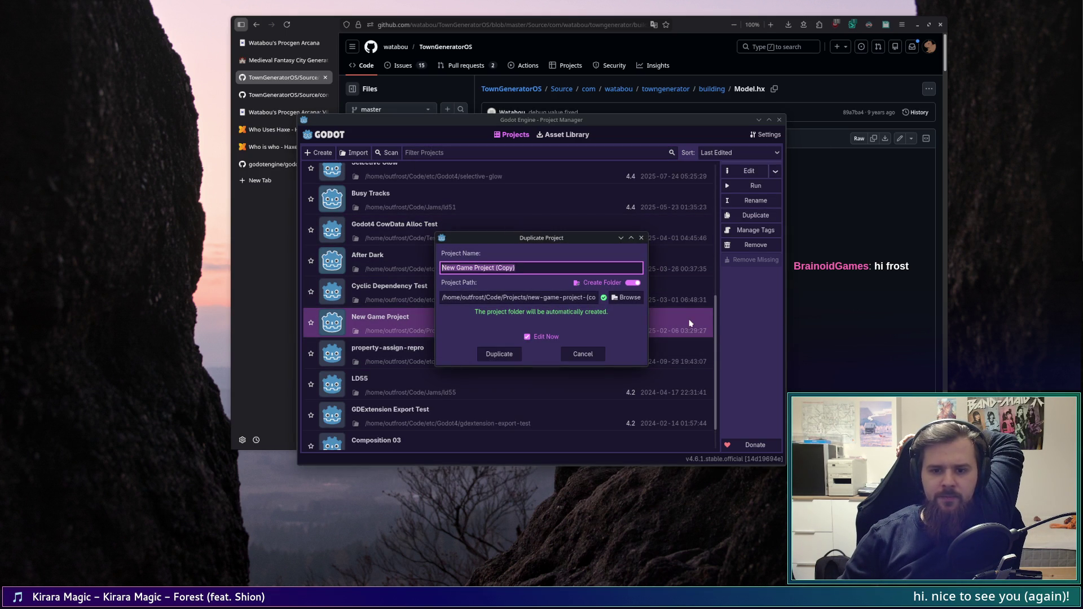
pyautogui.click(626, 297)
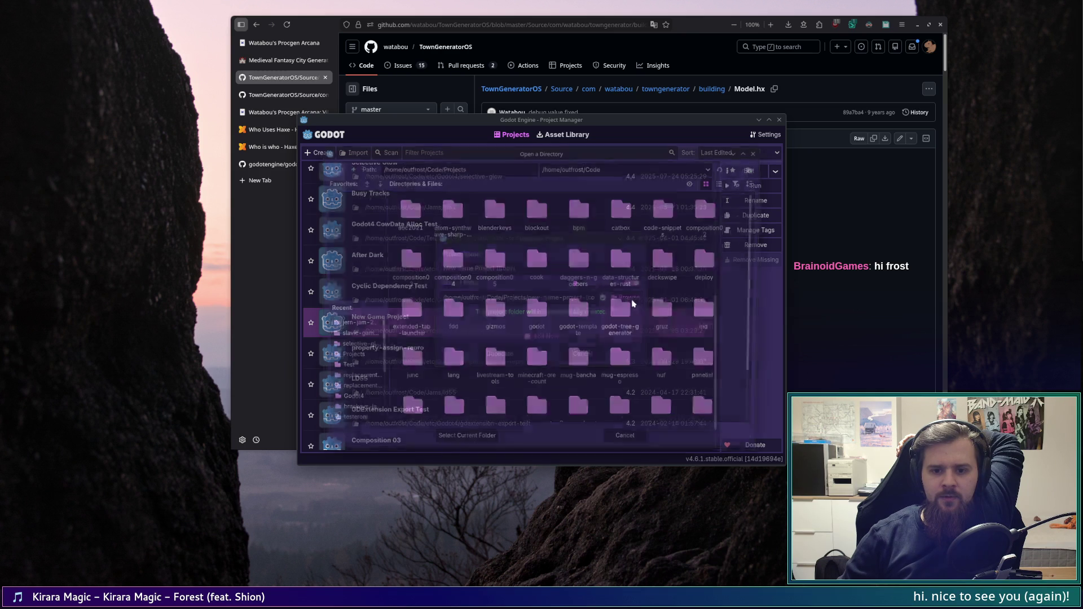
pyautogui.click(351, 167)
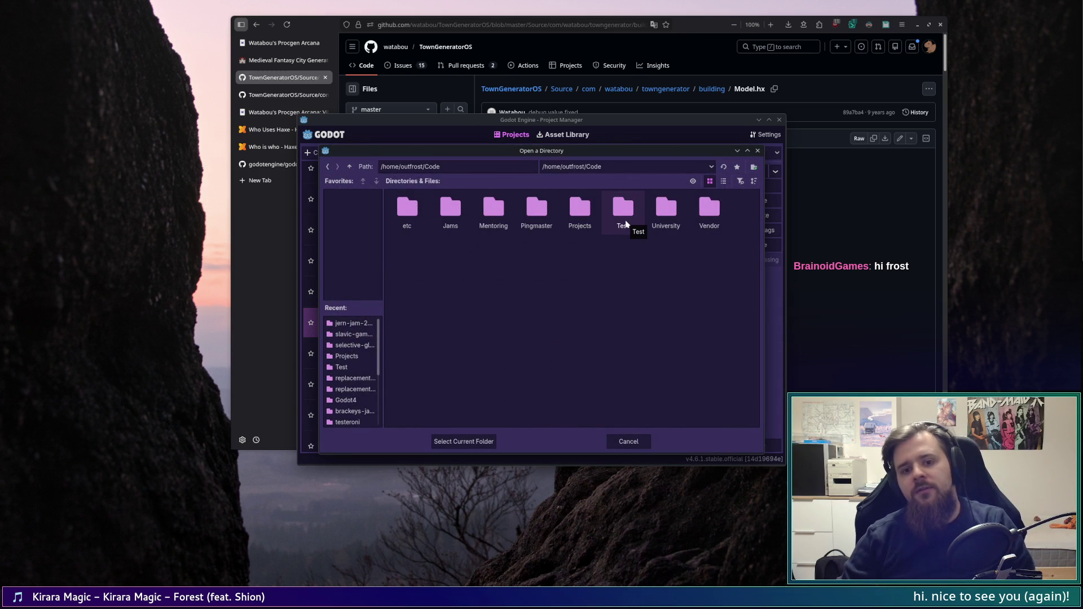
pyautogui.doubleClick(582, 213)
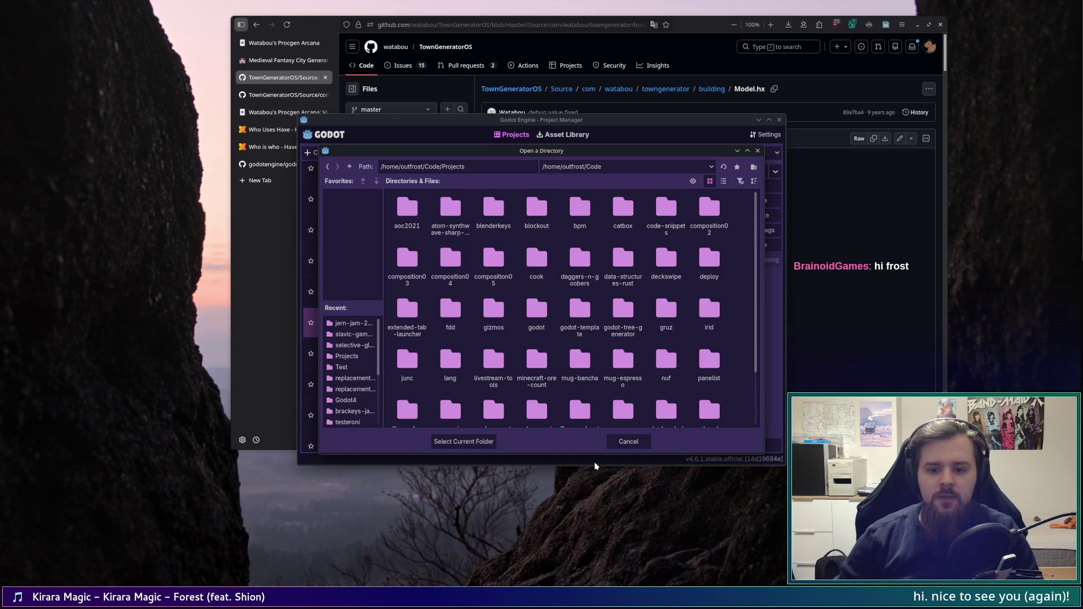
pyautogui.click(457, 440)
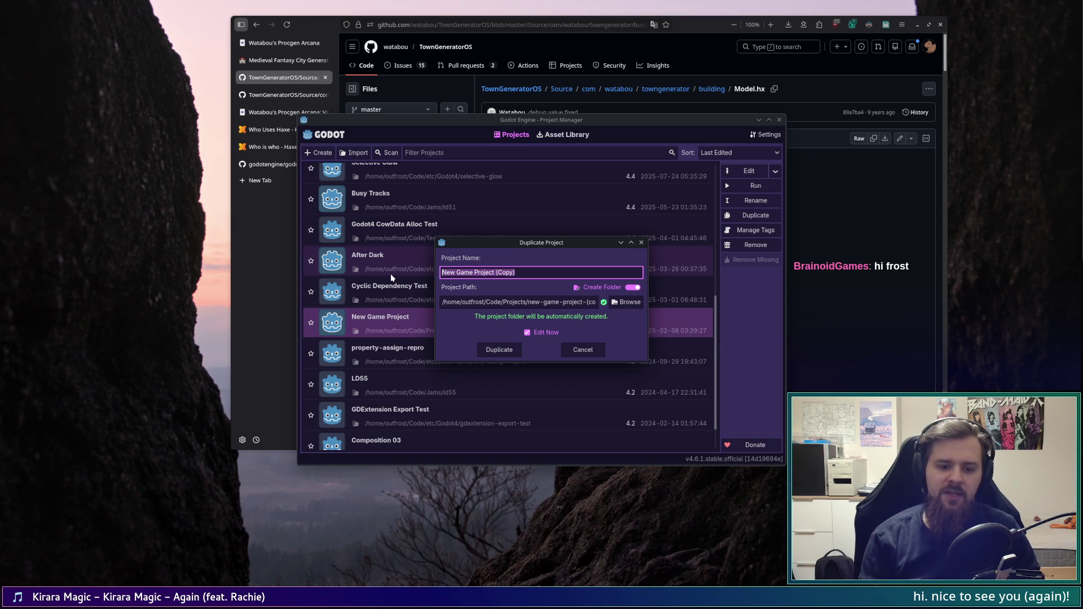
# Step: Name the copy 'city gen test'
pyautogui.write('city-gen-')
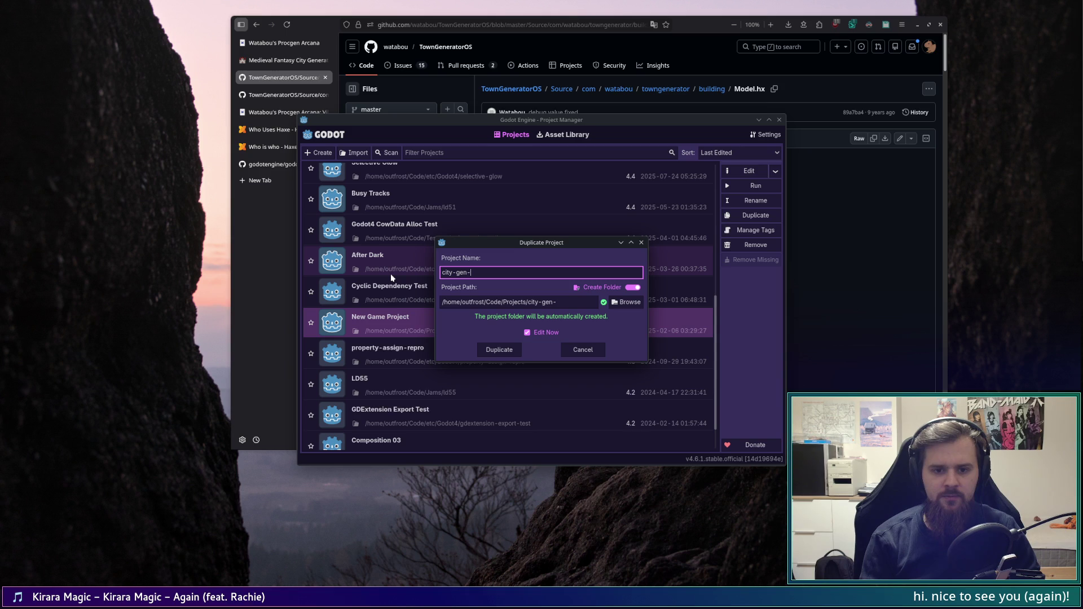
pyautogui.write('test')
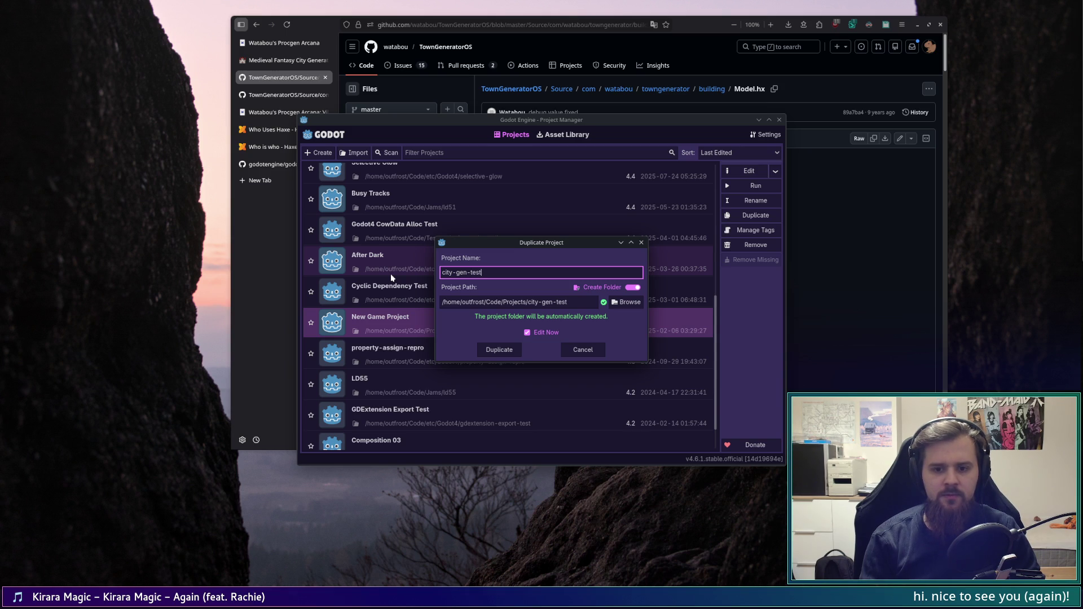
pyautogui.hotkey('ctrl', 'a')
pyautogui.write('City Gen Test')
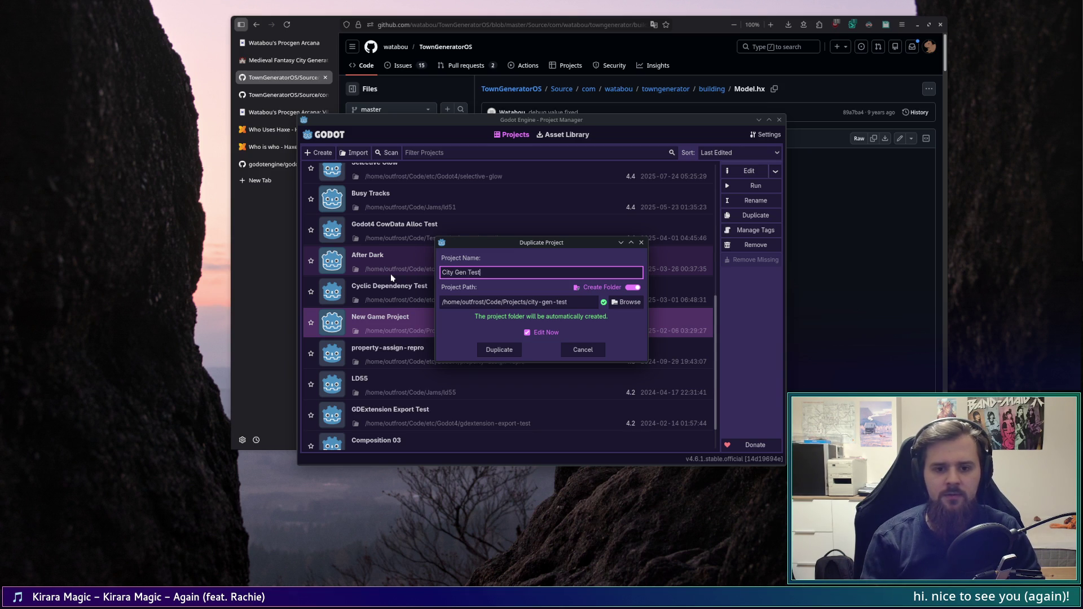
pyautogui.hotkey('ctrl', 'a')
pyautogui.write('city gen test')
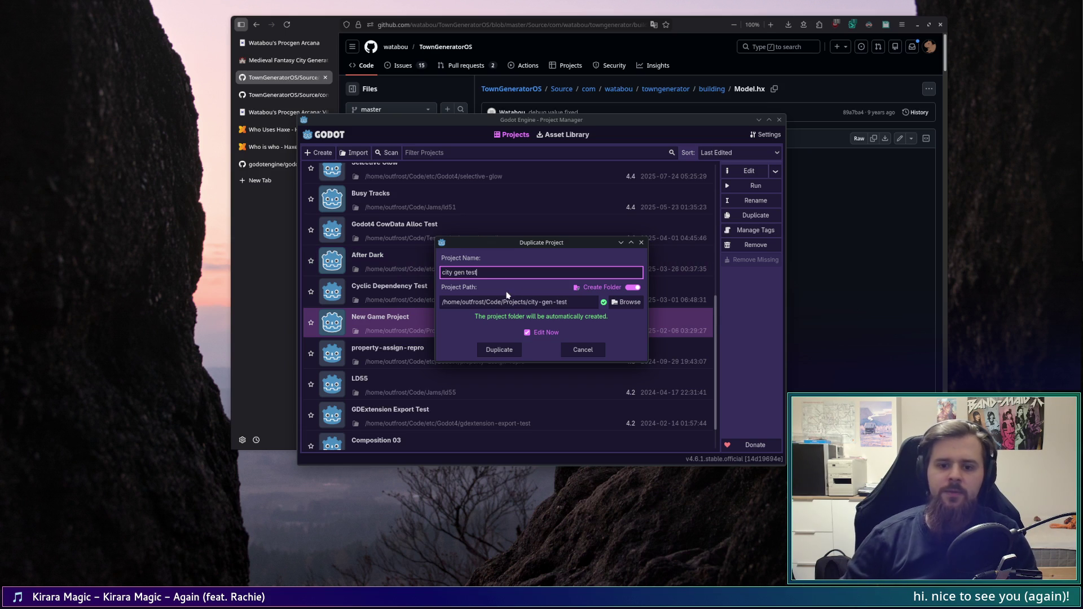
# Step: Create and open the 'city gen test' copy, accepting the upgrade, then widen the Scene dock
pyautogui.click(500, 350)
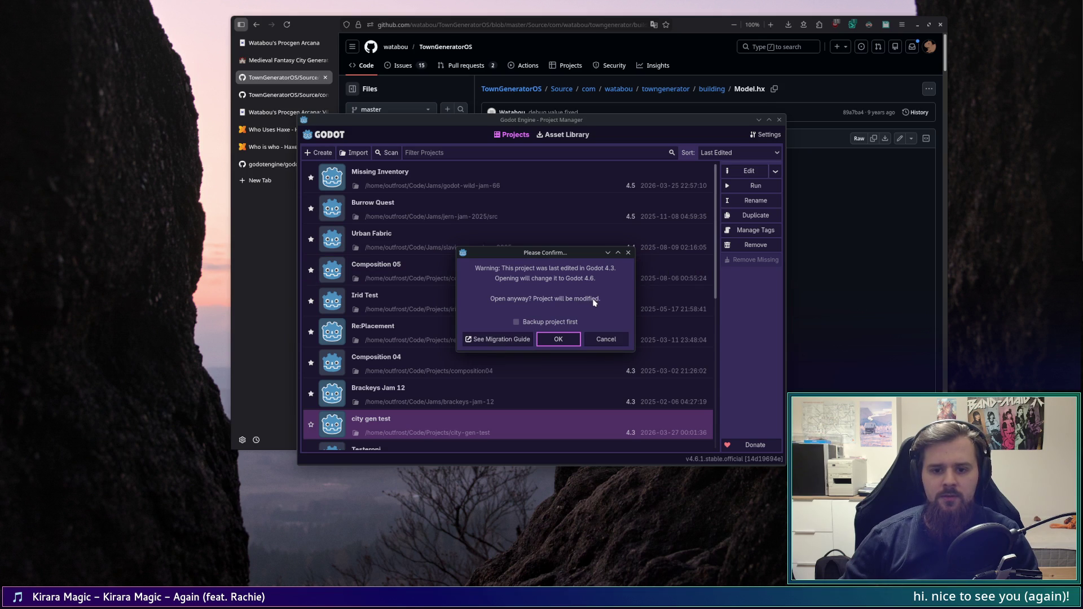
pyautogui.click(576, 341)
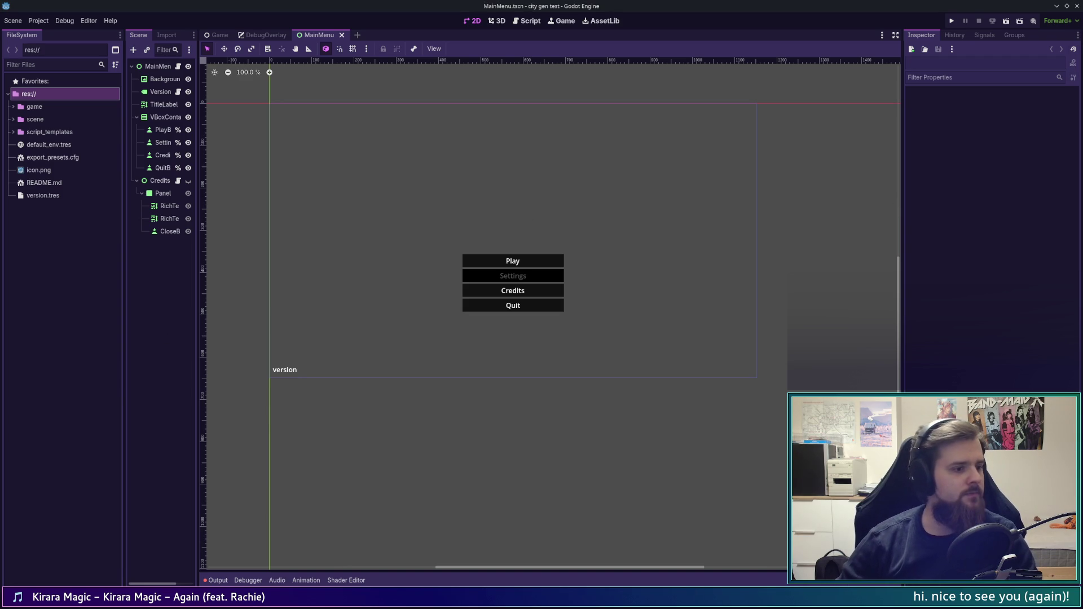
pyautogui.press('F12')
pyautogui.press('F12')
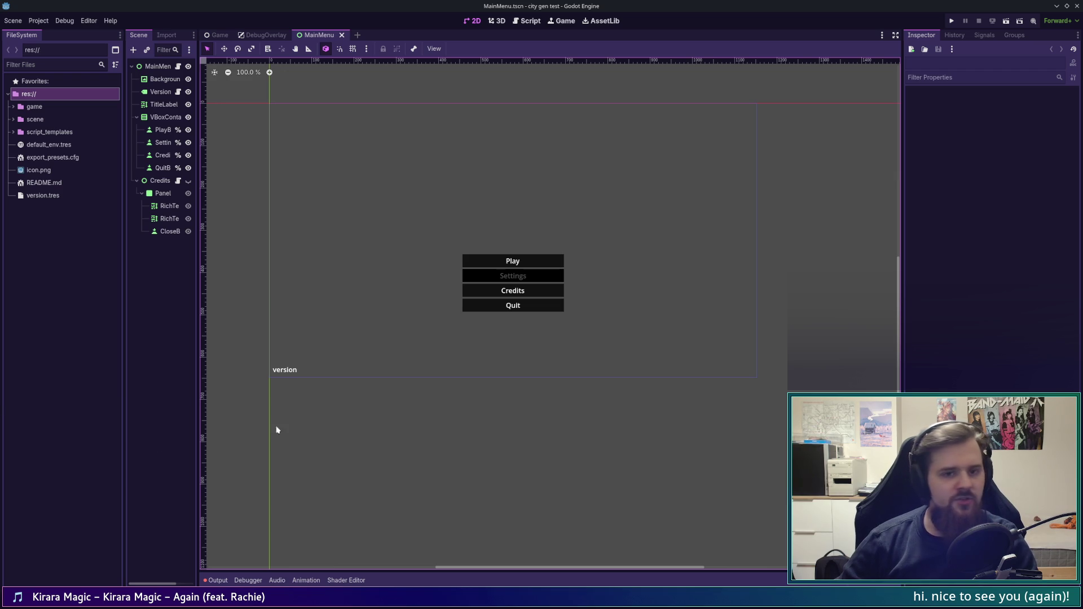
pyautogui.moveTo(459, 251); pyautogui.dragTo(497, 287)
pyautogui.moveTo(197, 278)
pyautogui.mouseDown()
pyautogui.moveTo(277, 279)
pyautogui.moveTo(267, 281)
pyautogui.mouseUp()
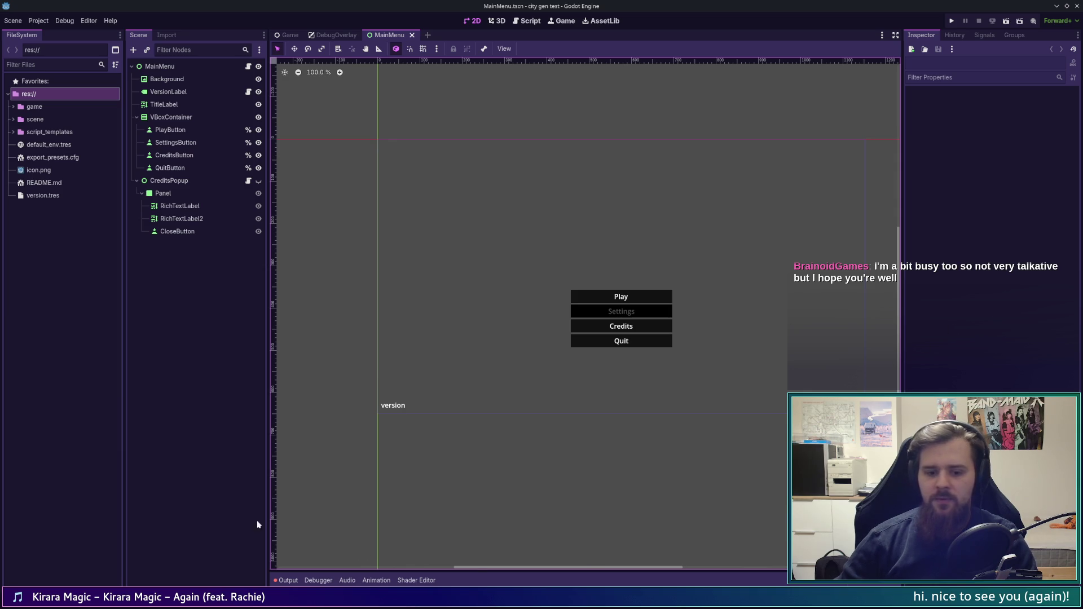
# Step: Open Editor Settings on the Interface > Theme page with Classic style and Custom preset
pyautogui.click(10, 20)
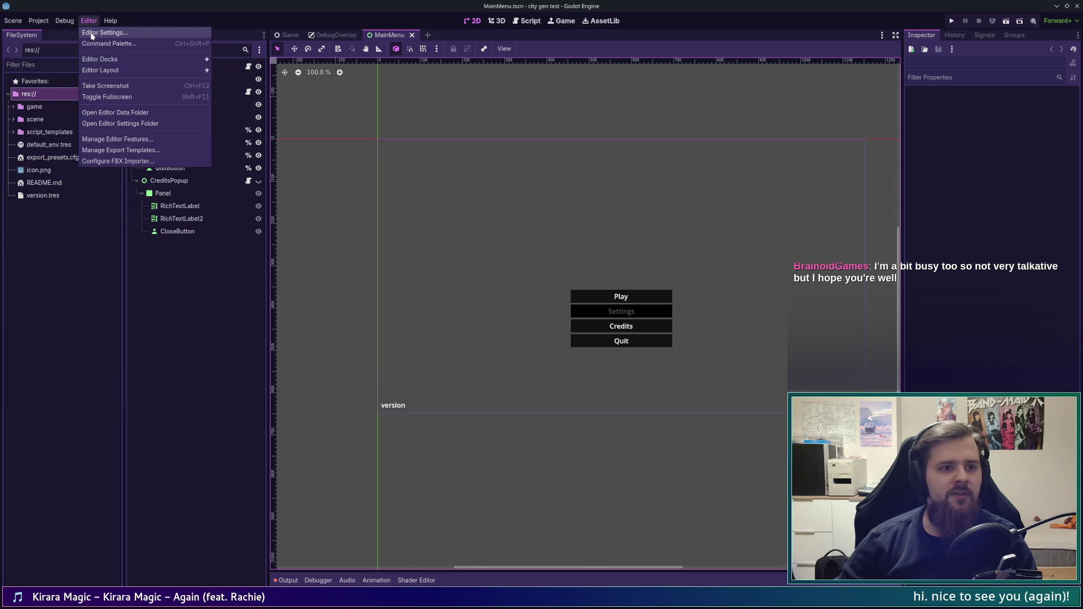
pyautogui.click(92, 33)
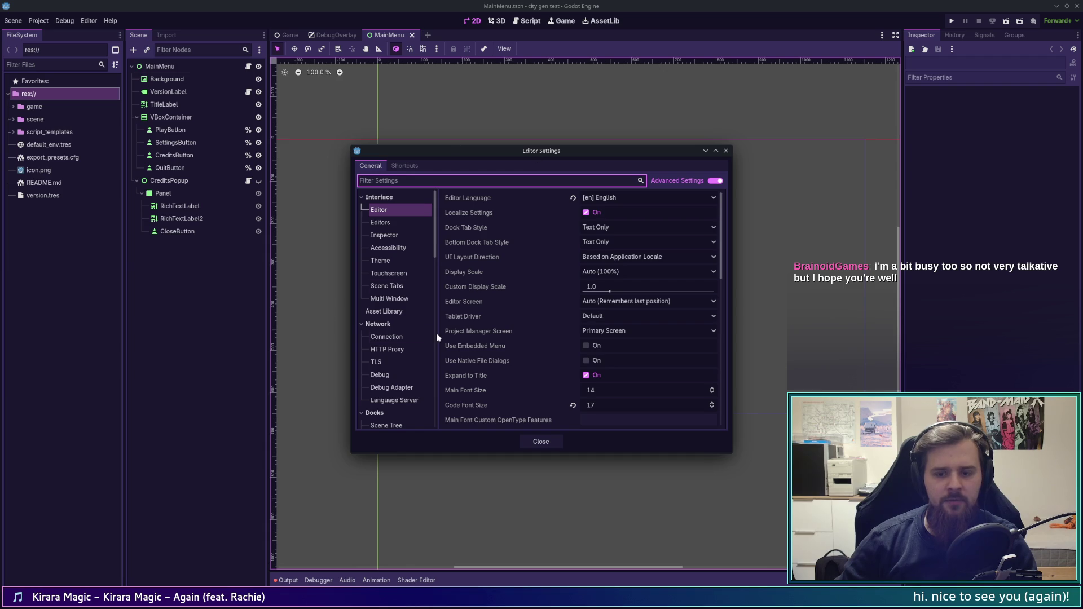
pyautogui.scroll(-10, 716, 248)
pyautogui.scroll(10, 571, 197)
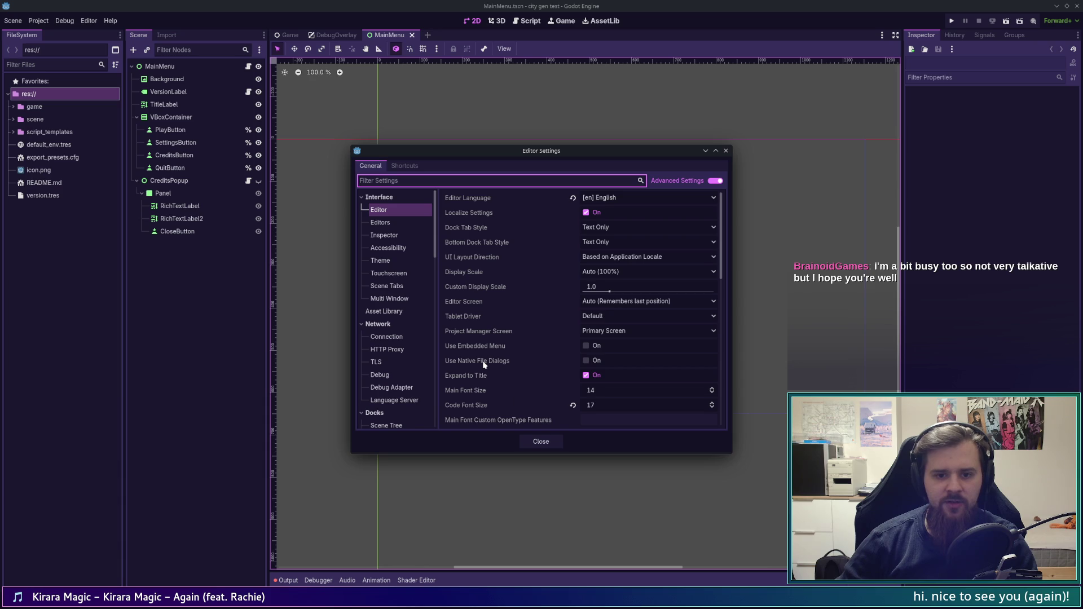
pyautogui.click(407, 260)
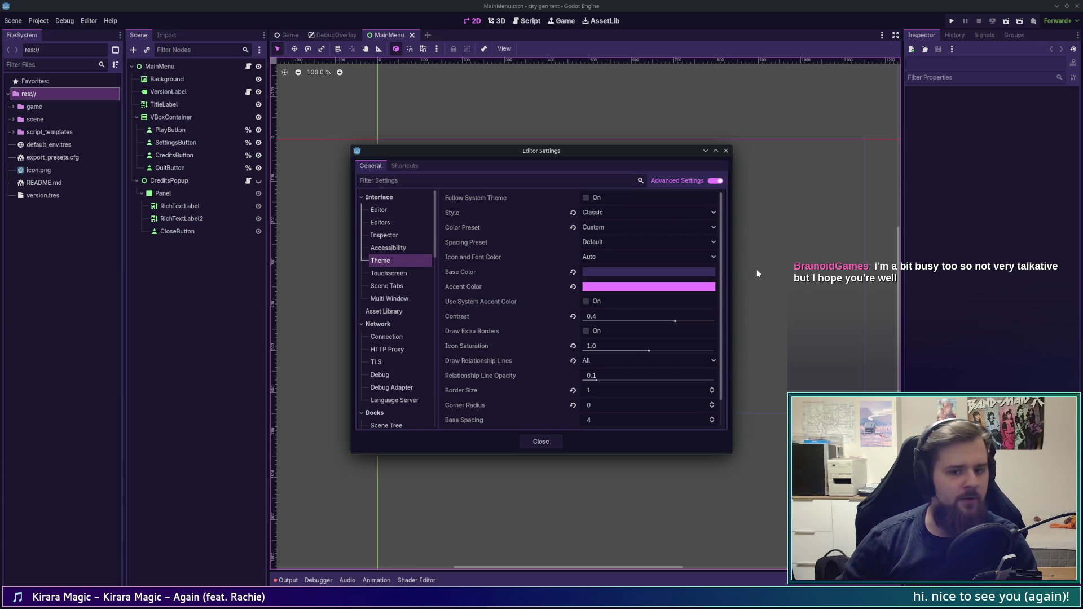
# Step: Peek at the Touchscreen, Scene Tabs and Multi Window settings pages, then return to Theme
pyautogui.scroll(-2, 725, 272)
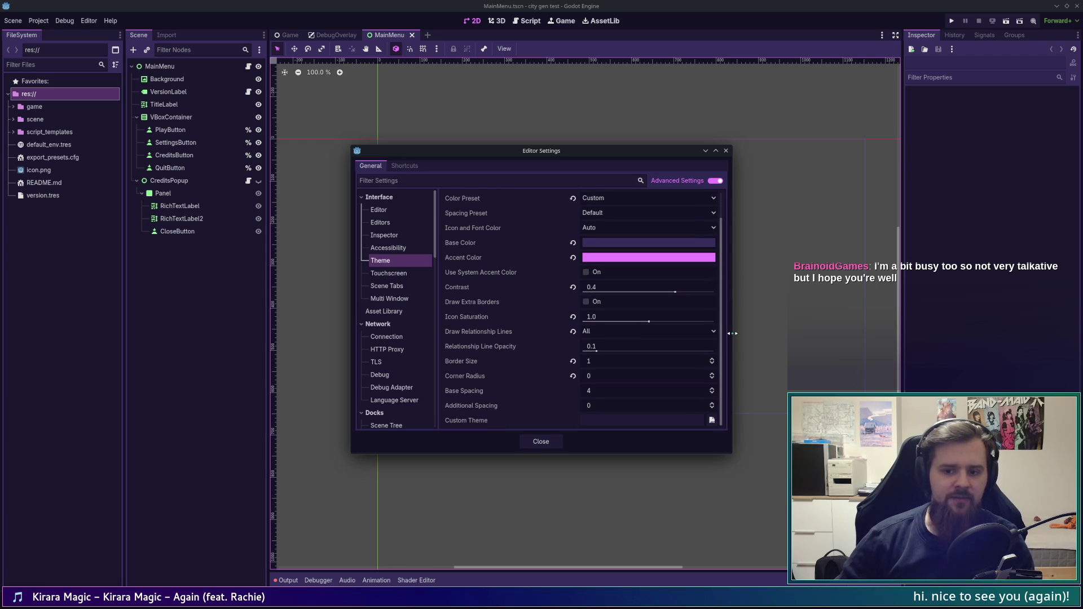
pyautogui.scroll(2, 699, 193)
pyautogui.scroll(-2, 708, 316)
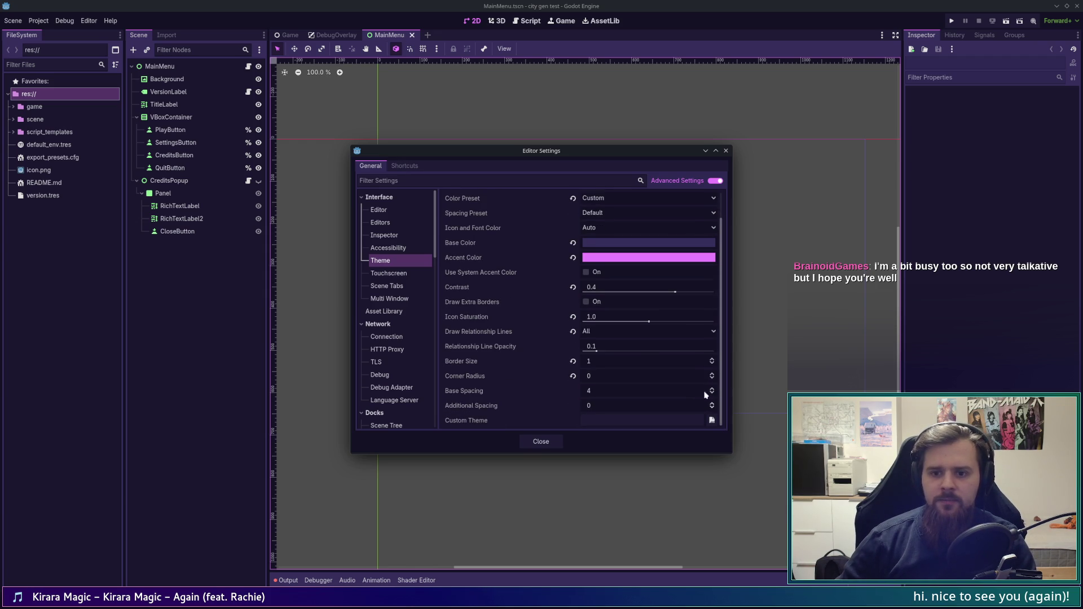
pyautogui.scroll(2, 476, 331)
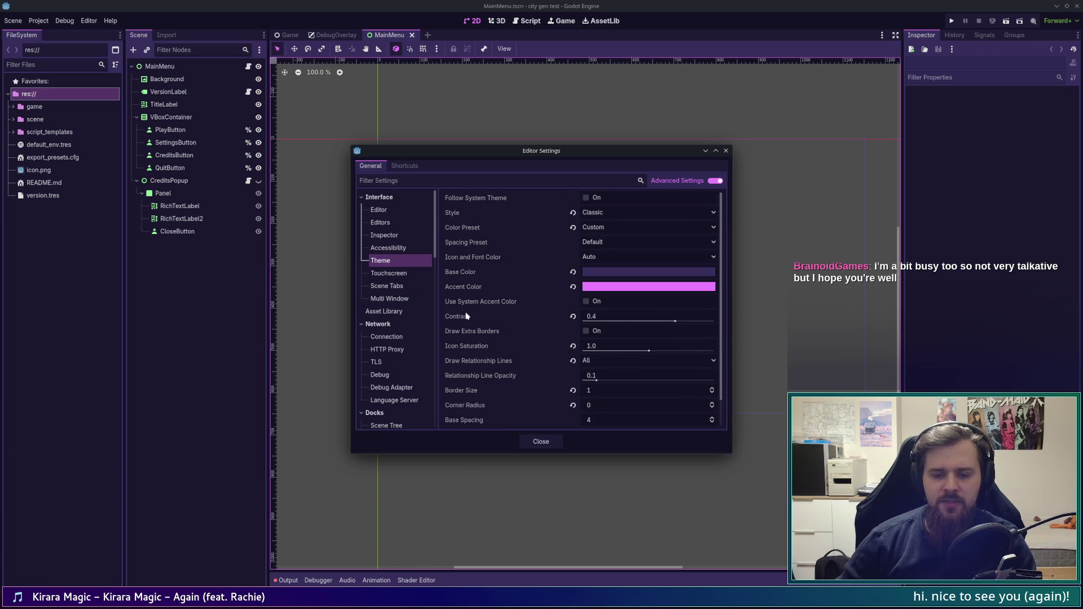
pyautogui.moveTo(466, 316)
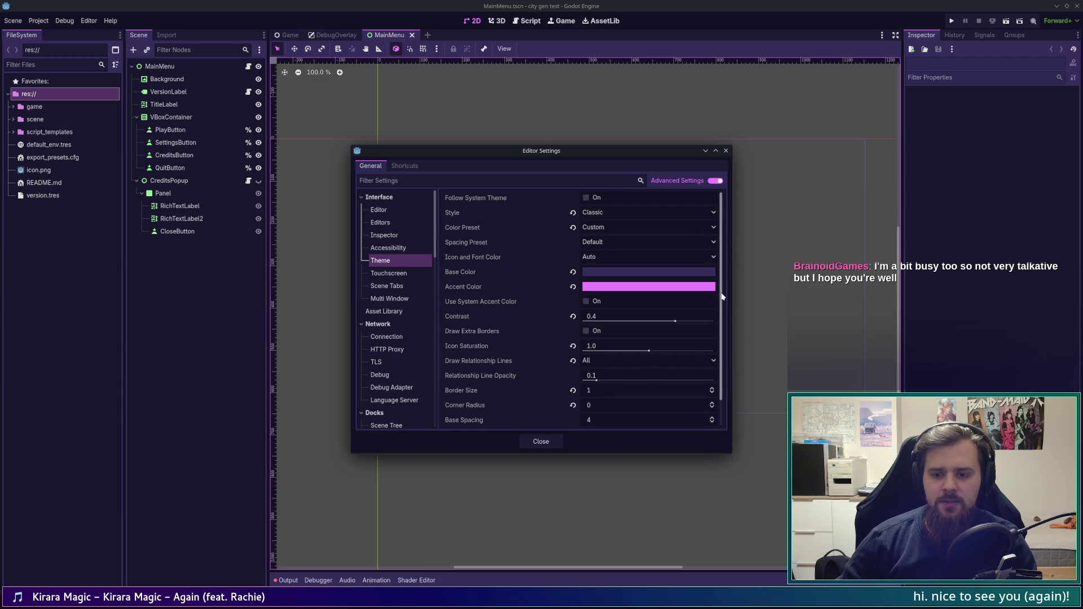
pyautogui.scroll(-2, 715, 333)
pyautogui.scroll(2, 722, 314)
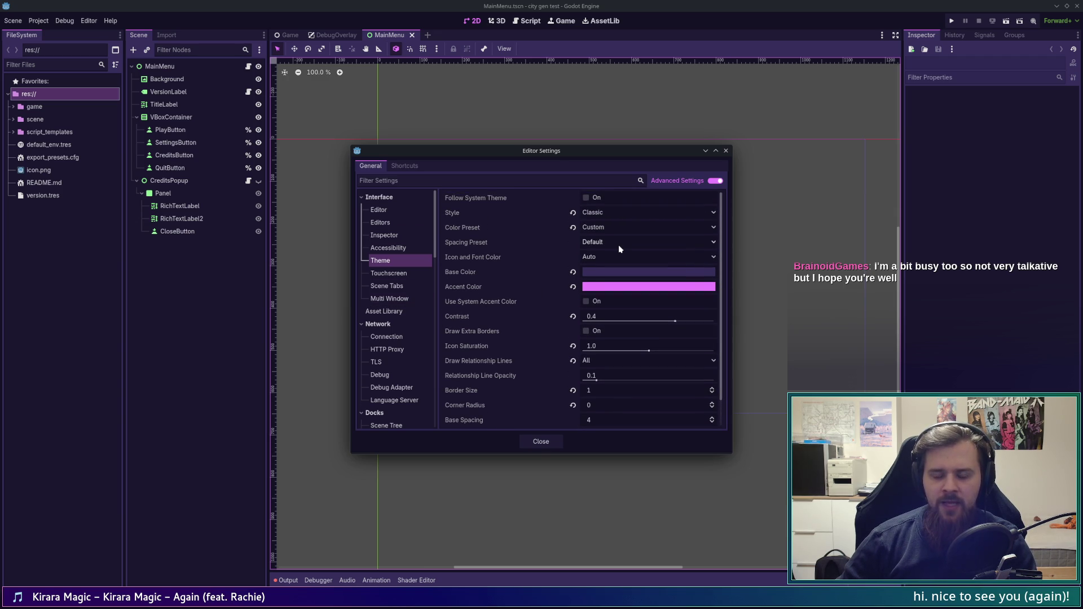
pyautogui.scroll(-2, 722, 274)
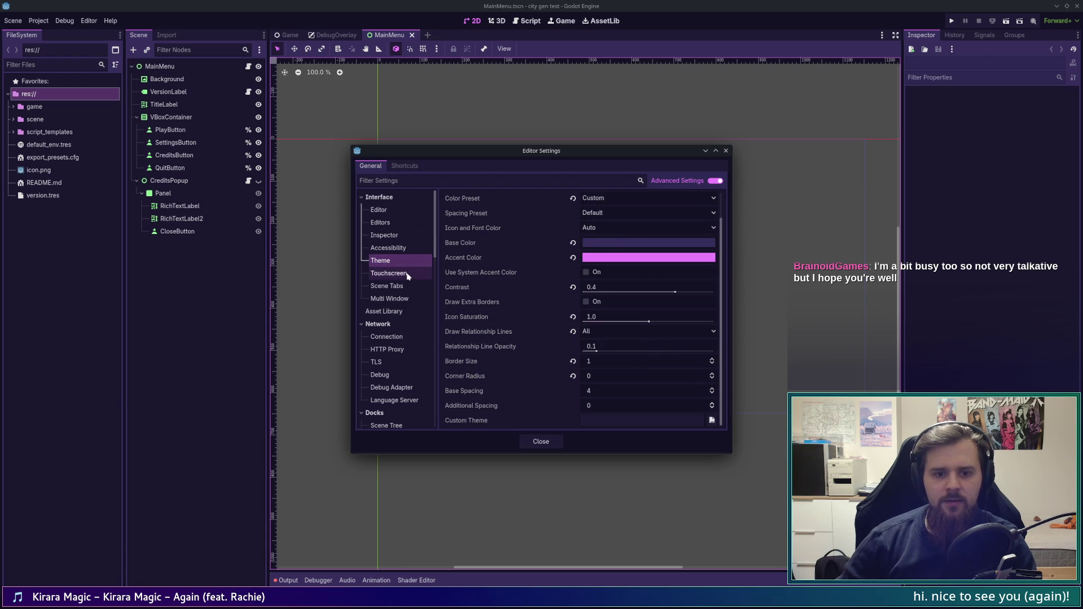
pyautogui.click(389, 273)
pyautogui.click(408, 286)
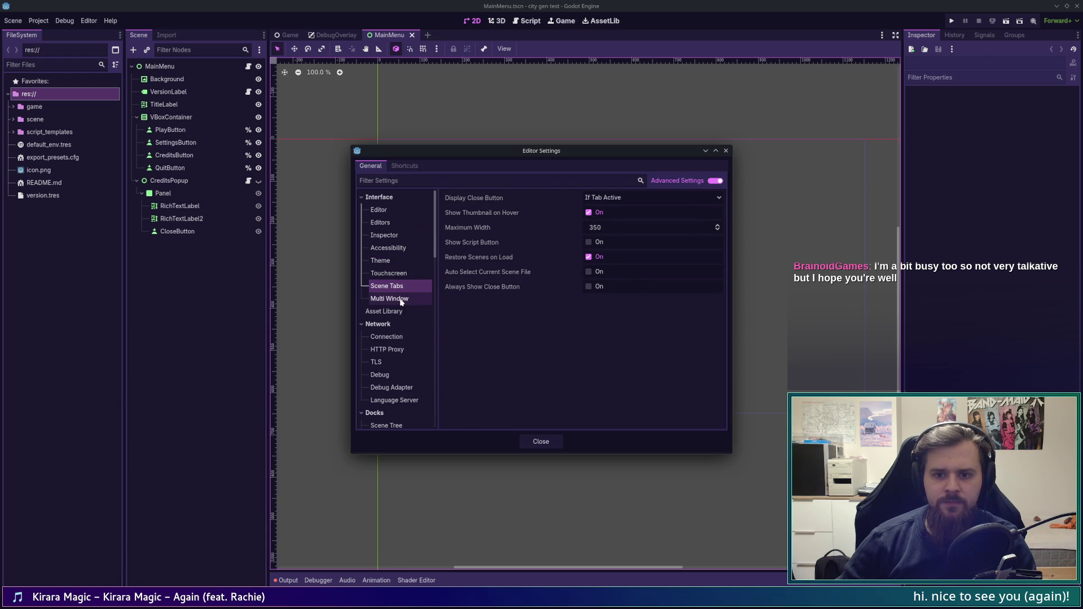
pyautogui.click(399, 300)
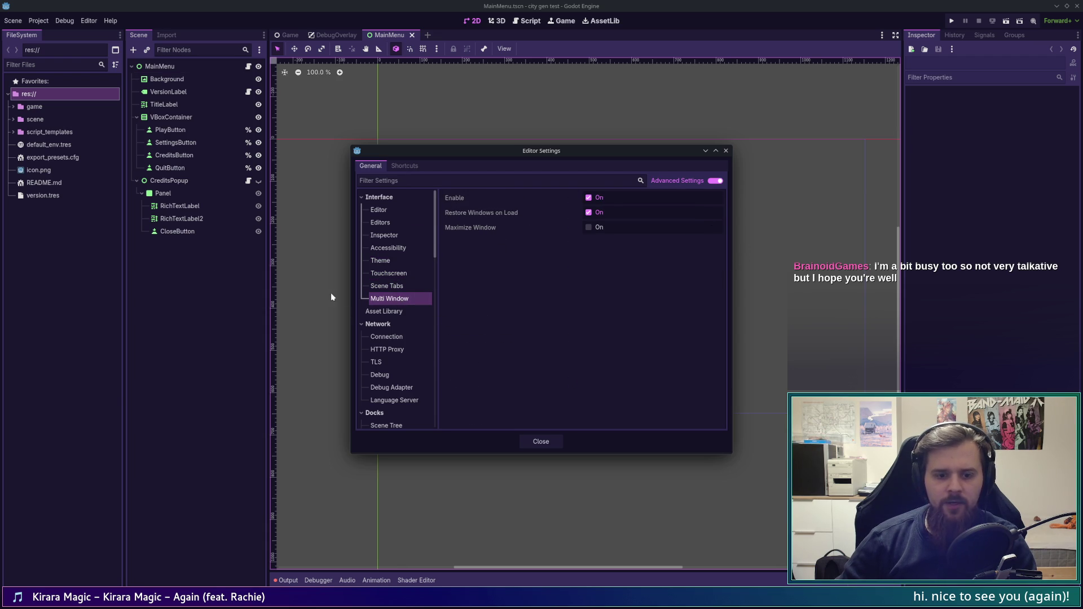
pyautogui.click(411, 273)
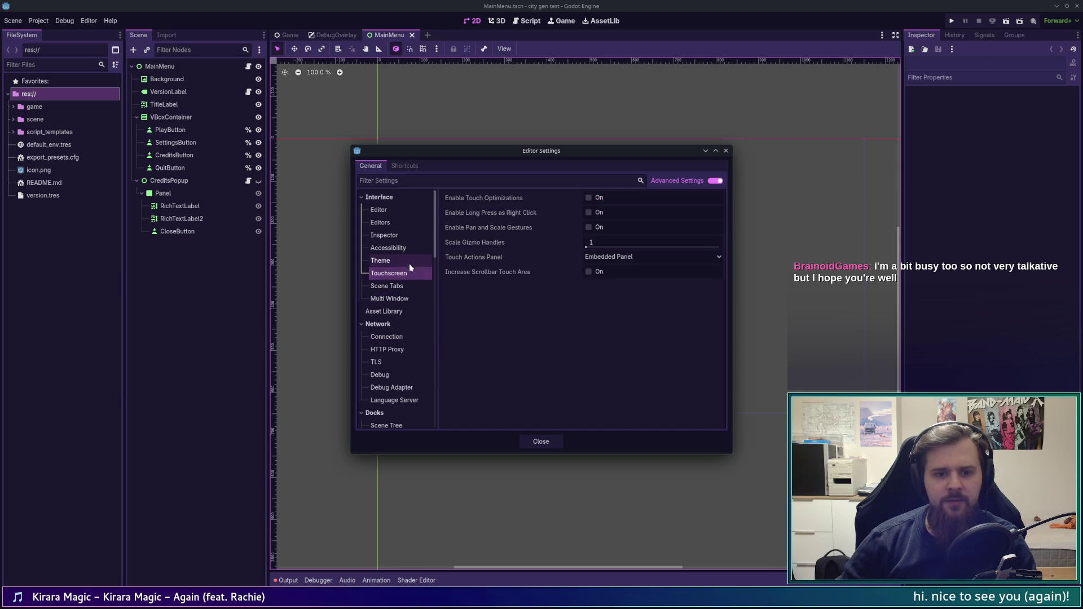
pyautogui.click(412, 261)
# Step: Scroll through the Theme settings page to review its options
pyautogui.scroll(-1, 592, 345)
pyautogui.moveTo(556, 273)
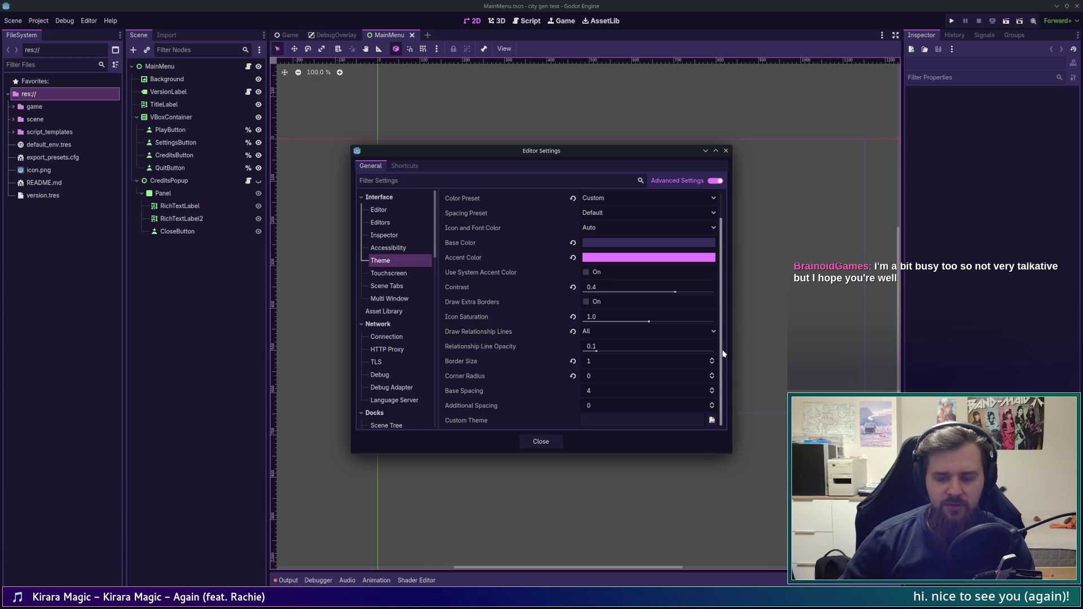
pyautogui.scroll(1, 723, 353)
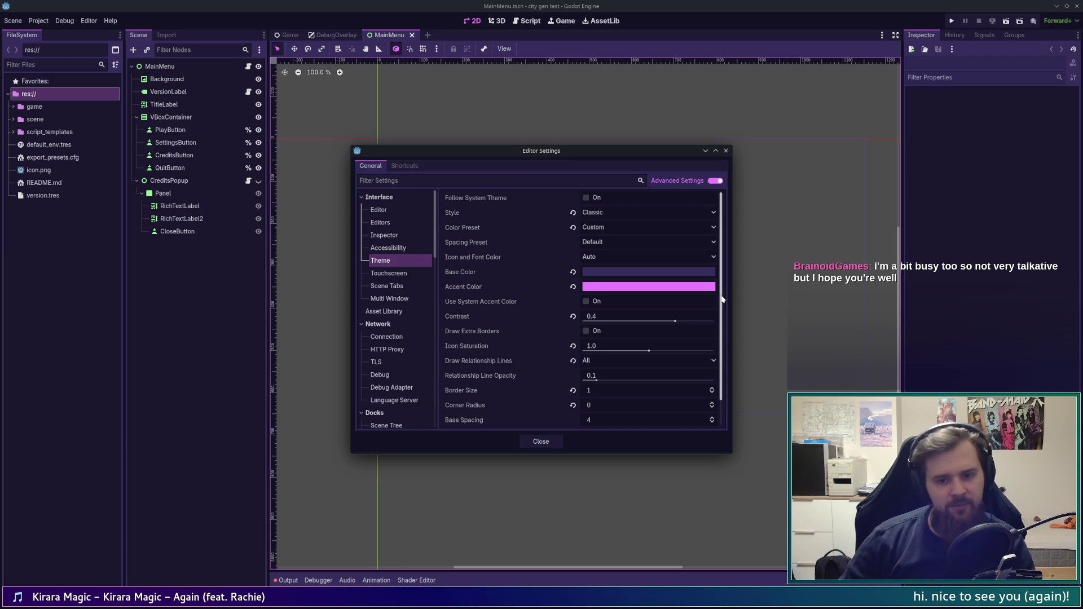
pyautogui.moveTo(722, 300); pyautogui.dragTo(726, 327)
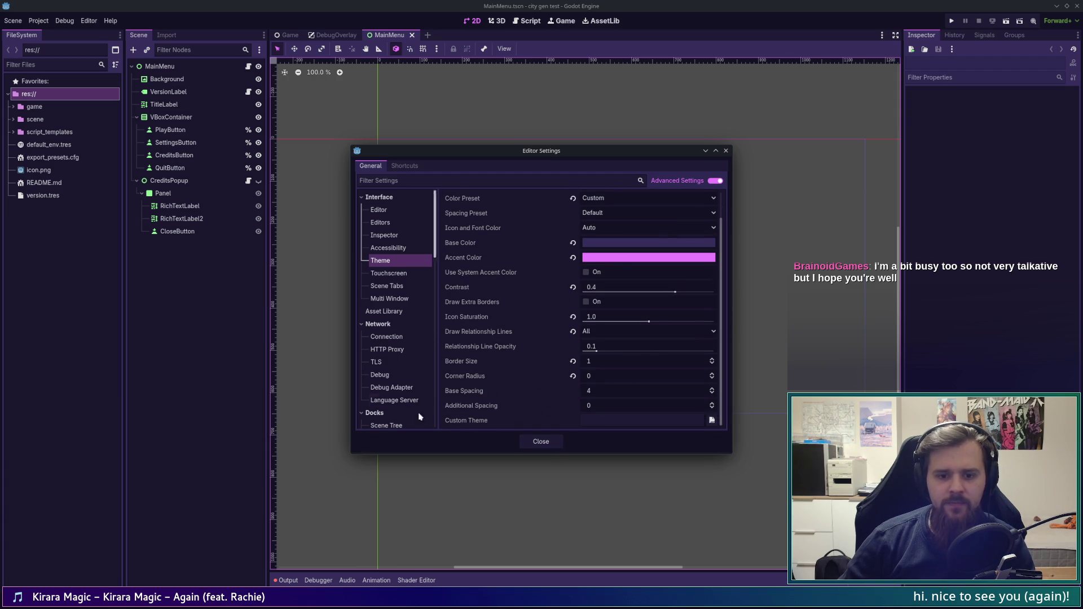
pyautogui.scroll(1, 451, 372)
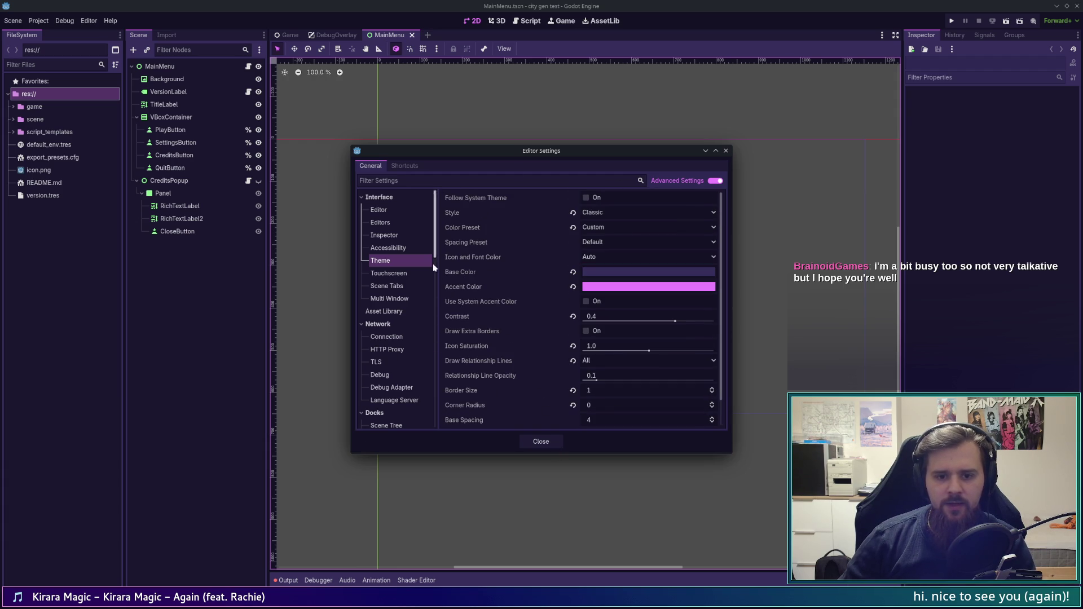
pyautogui.scroll(-4, 423, 386)
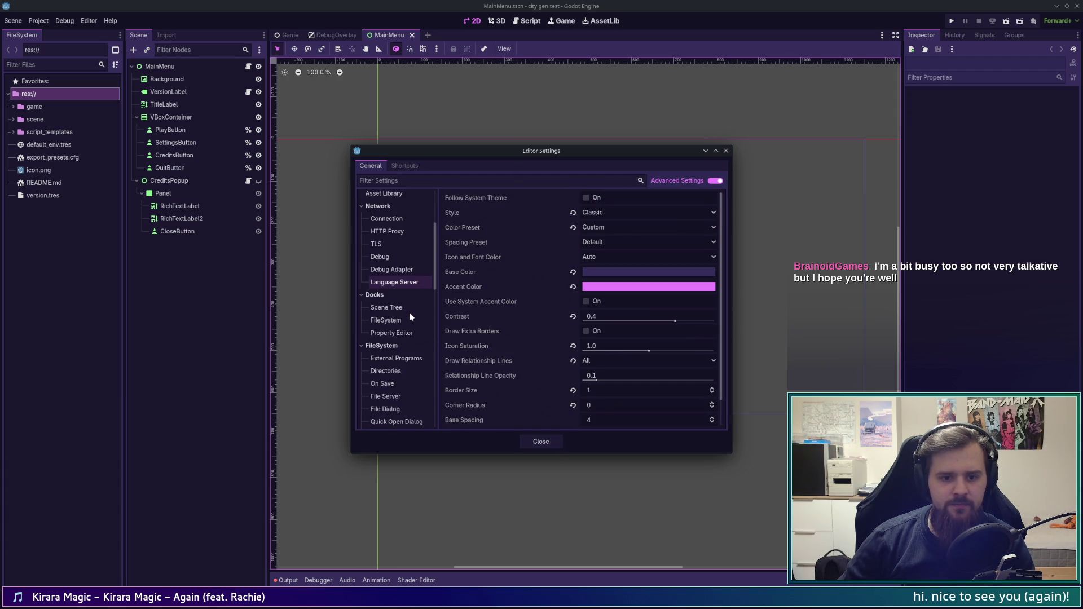
pyautogui.moveTo(435, 260)
pyautogui.mouseDown()
pyautogui.moveTo(423, 438)
pyautogui.moveTo(426, 179)
pyautogui.mouseUp()
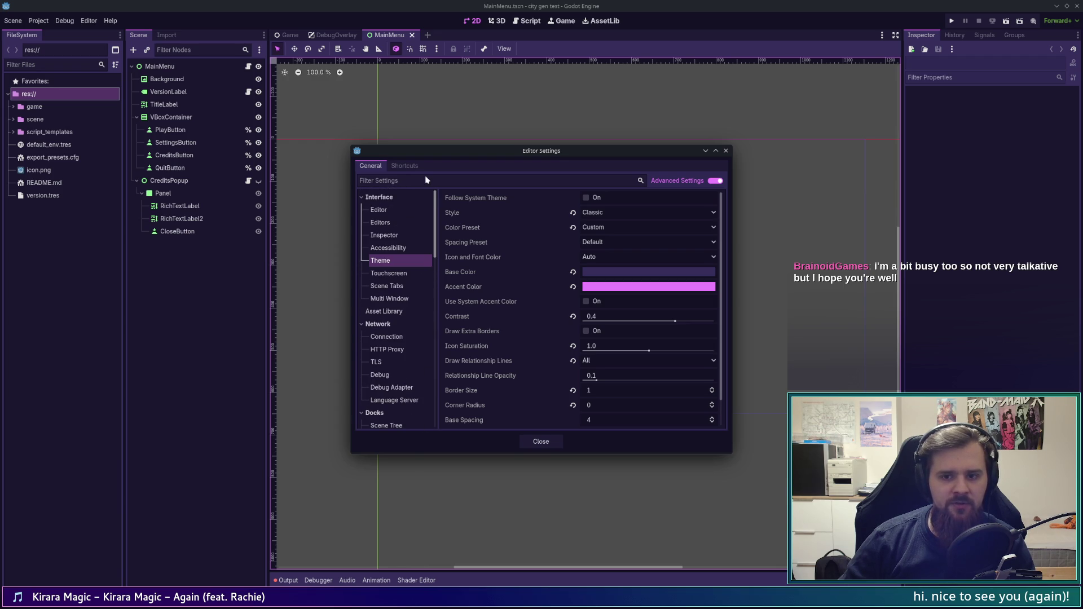
# Step: Step through Inspector, Accessibility, Touchscreen and Scene Tabs settings, ending on Interface > Editor
pyautogui.click(416, 210)
pyautogui.click(409, 236)
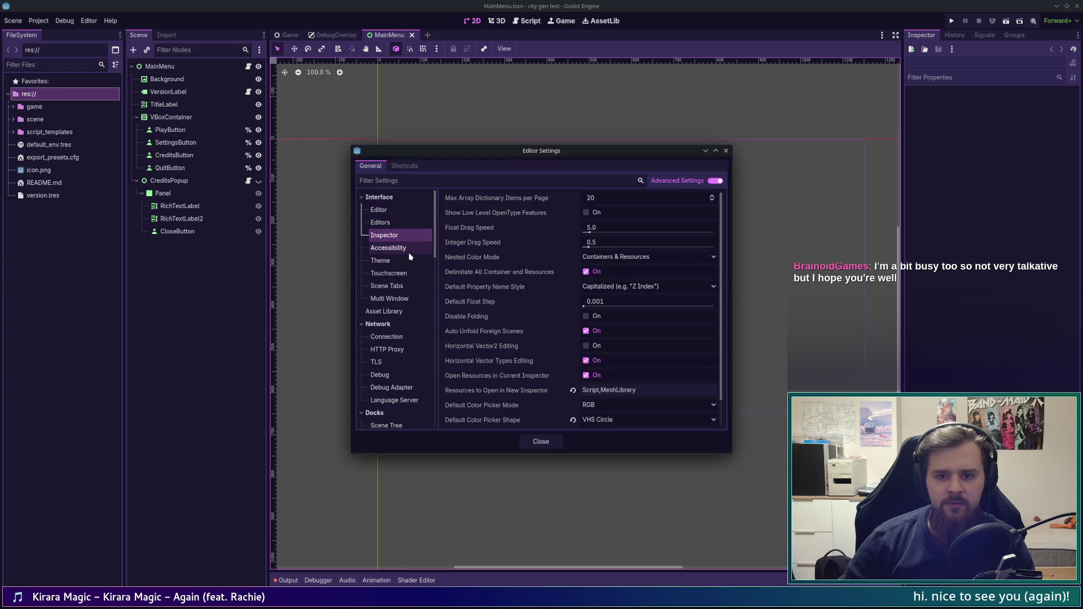
pyautogui.click(409, 253)
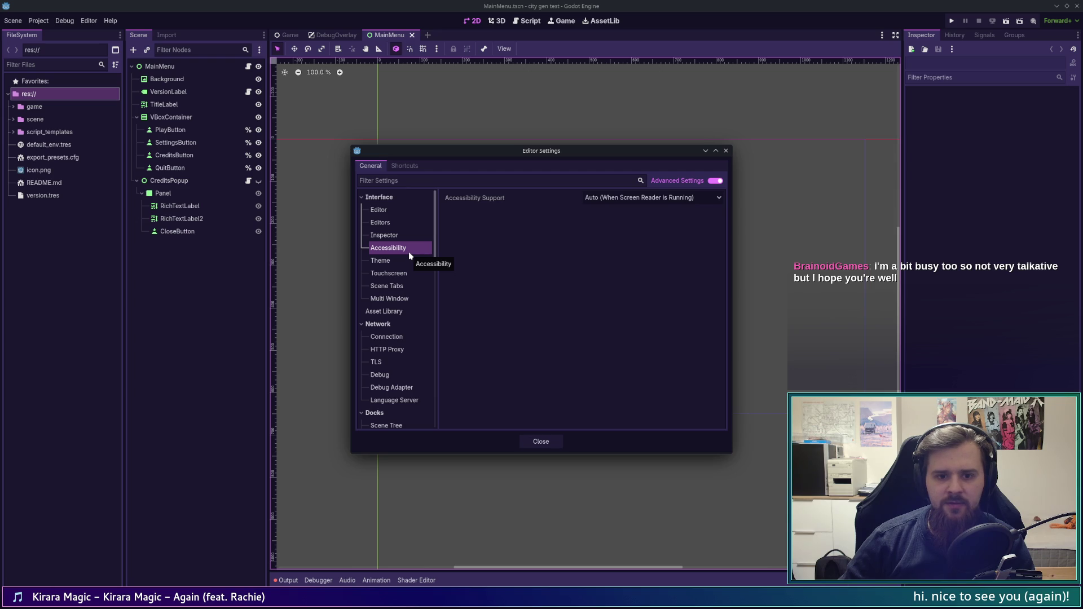
pyautogui.click(408, 274)
pyautogui.click(407, 298)
pyautogui.click(405, 285)
pyautogui.click(394, 197)
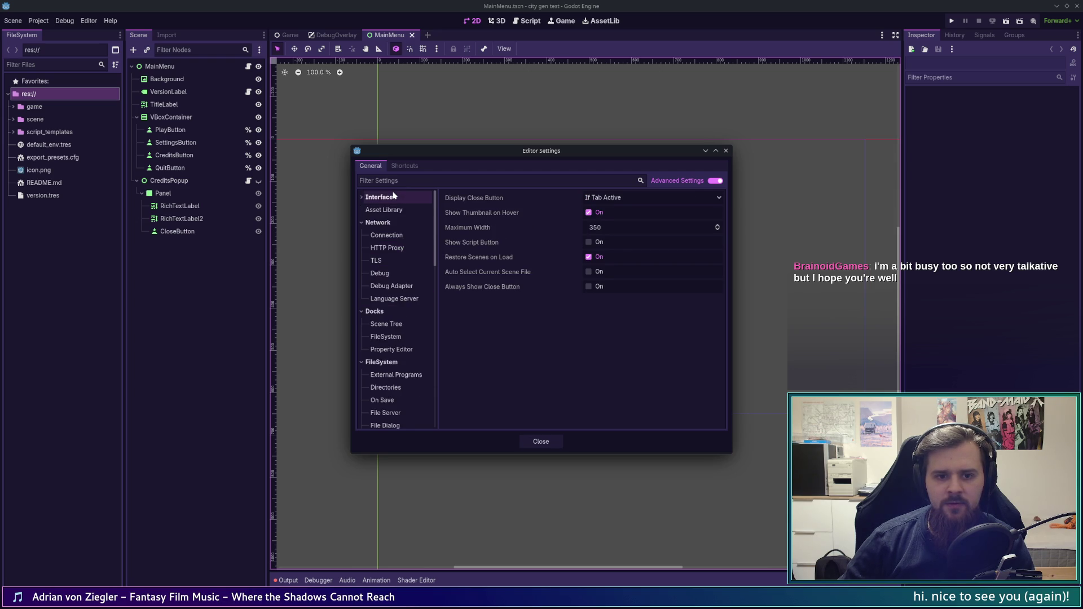
pyautogui.click(396, 211)
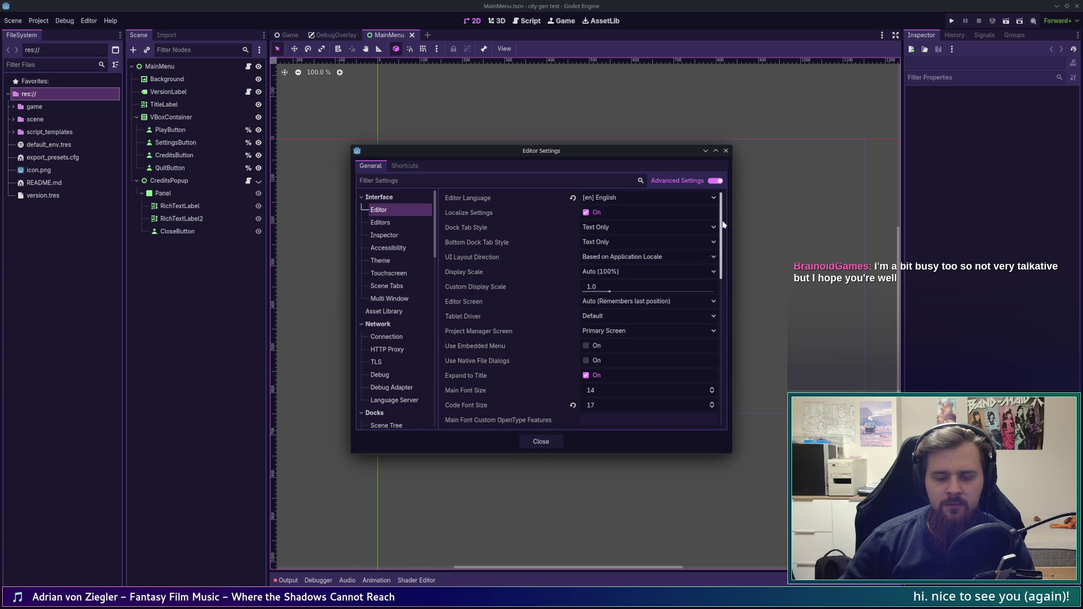
# Step: Scroll to Main Font, open its file picker to check accepted font types, then cancel
pyautogui.moveTo(721, 235); pyautogui.dragTo(725, 270)
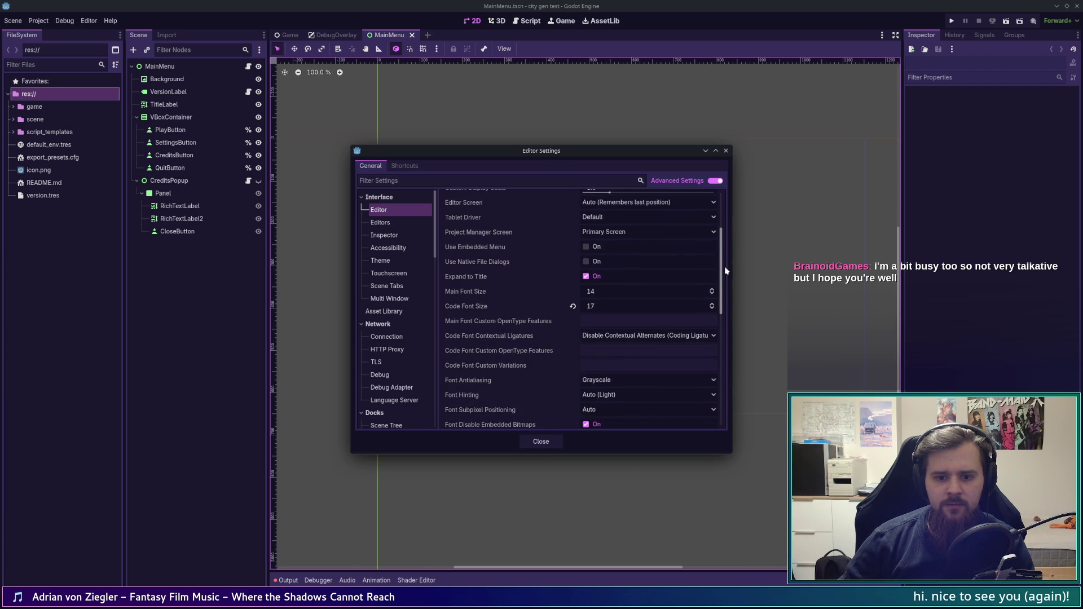
pyautogui.scroll(-1, 725, 271)
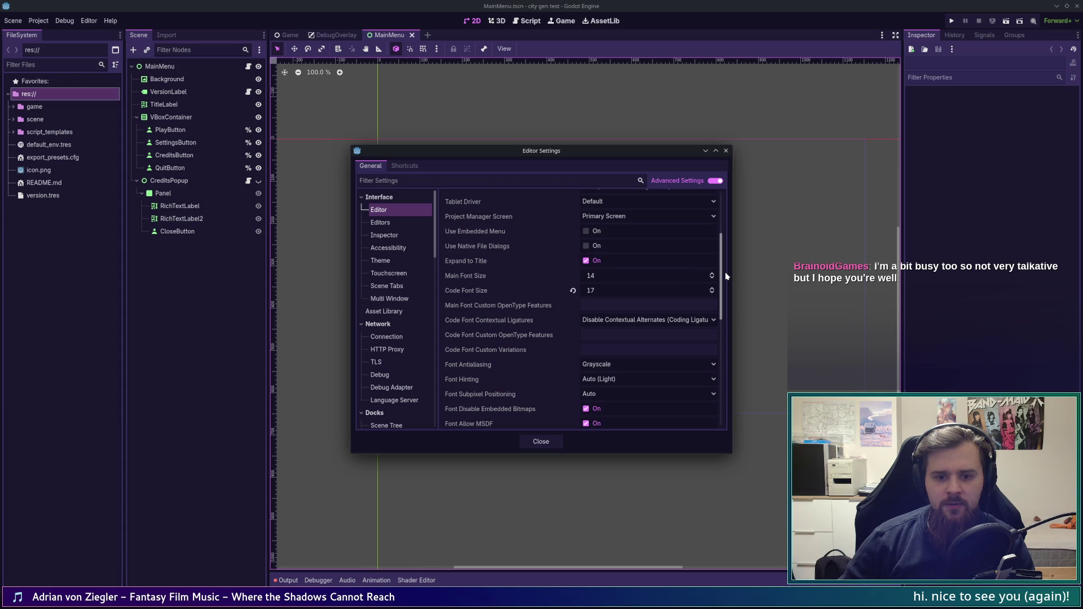
pyautogui.moveTo(725, 272); pyautogui.dragTo(731, 317)
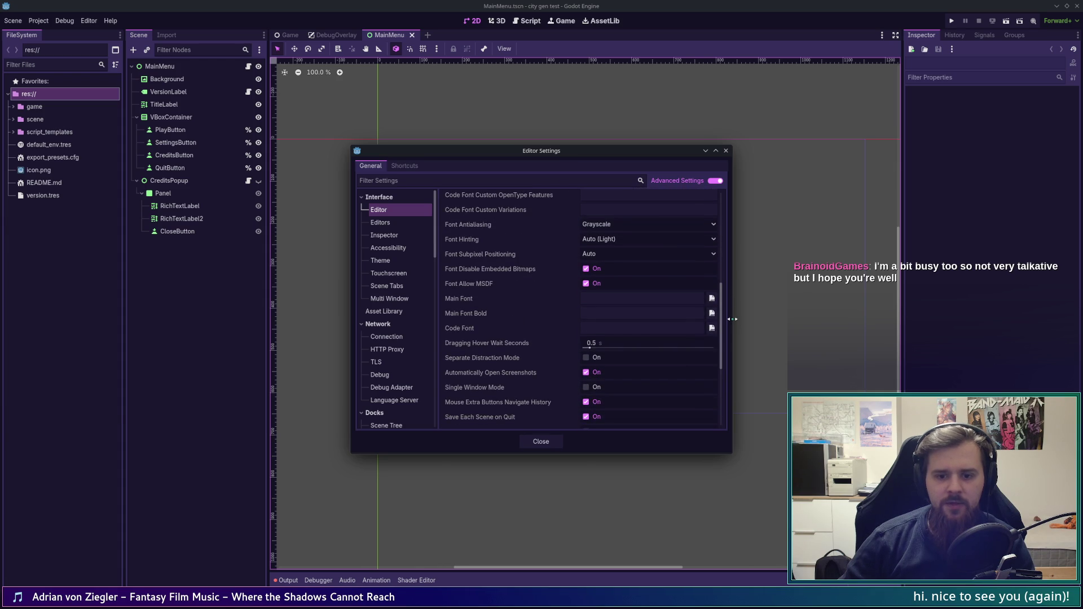
pyautogui.click(711, 300)
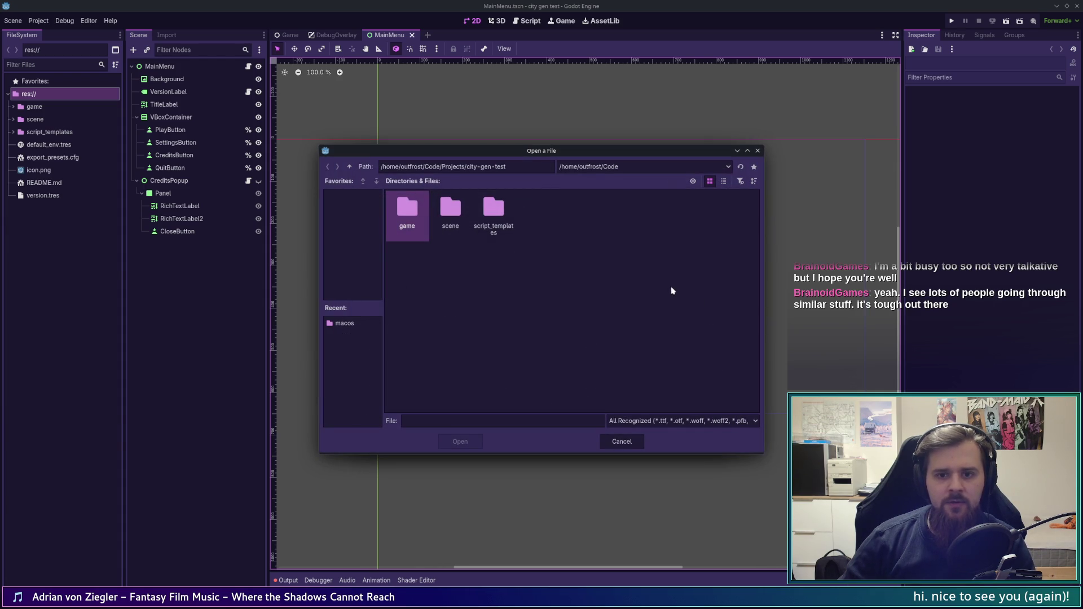
pyautogui.click(649, 420)
pyautogui.click(632, 432)
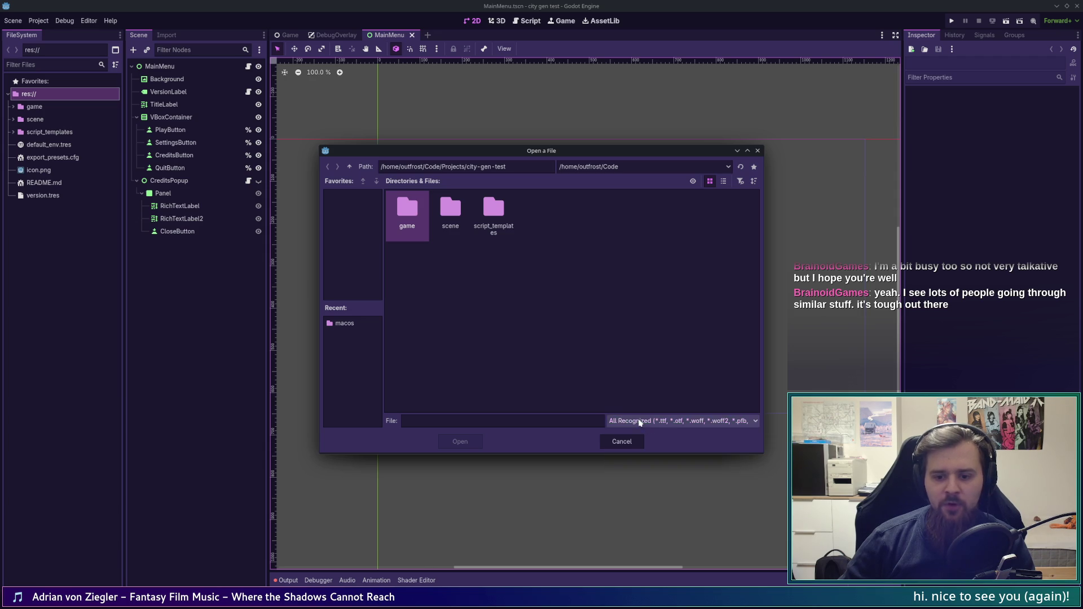
pyautogui.click(613, 442)
# Step: Reopen the Main Font file picker and select its whole folder path for replacement
pyautogui.rightClick(687, 302)
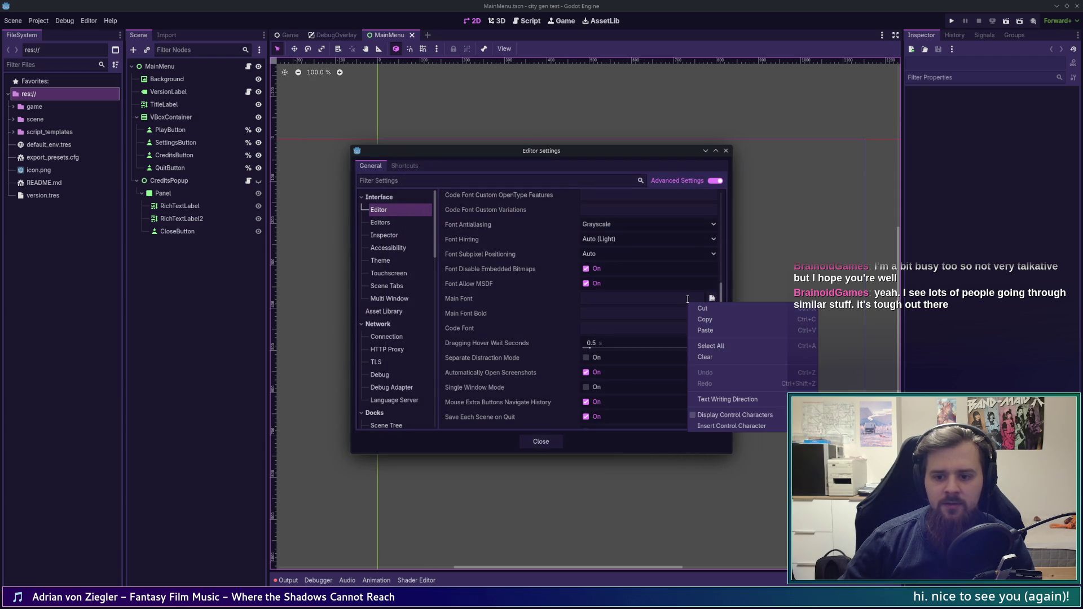
pyautogui.click(713, 301)
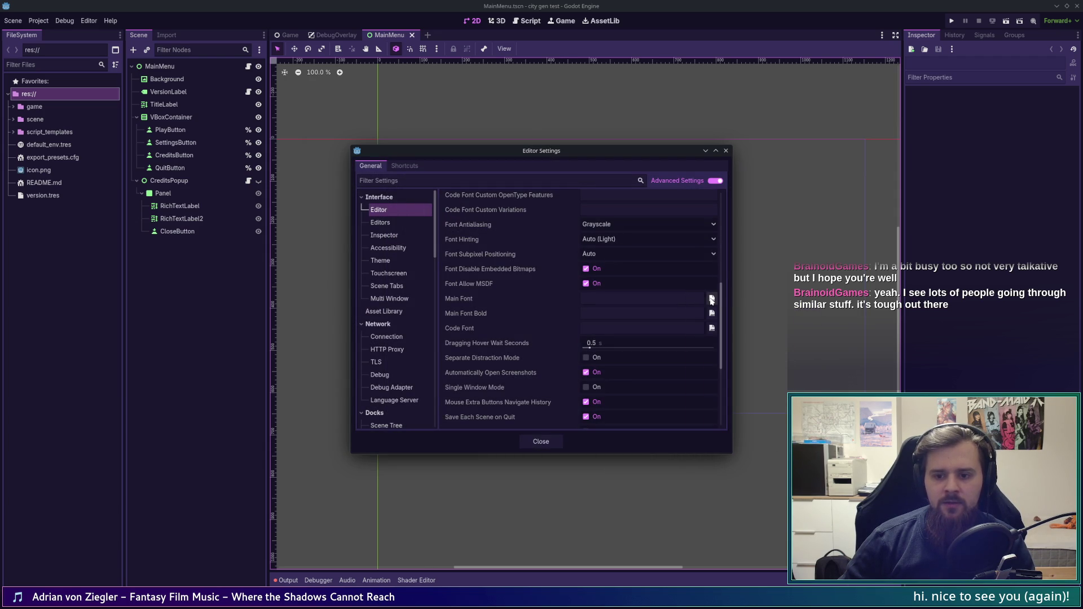
pyautogui.click(712, 301)
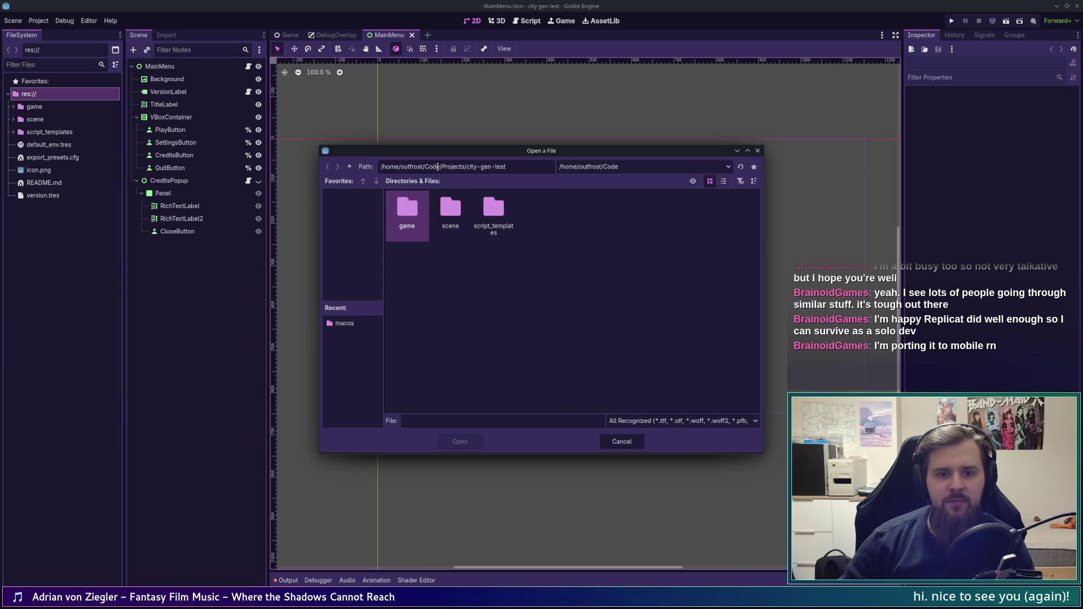
pyautogui.moveTo(540, 166); pyautogui.dragTo(359, 166)
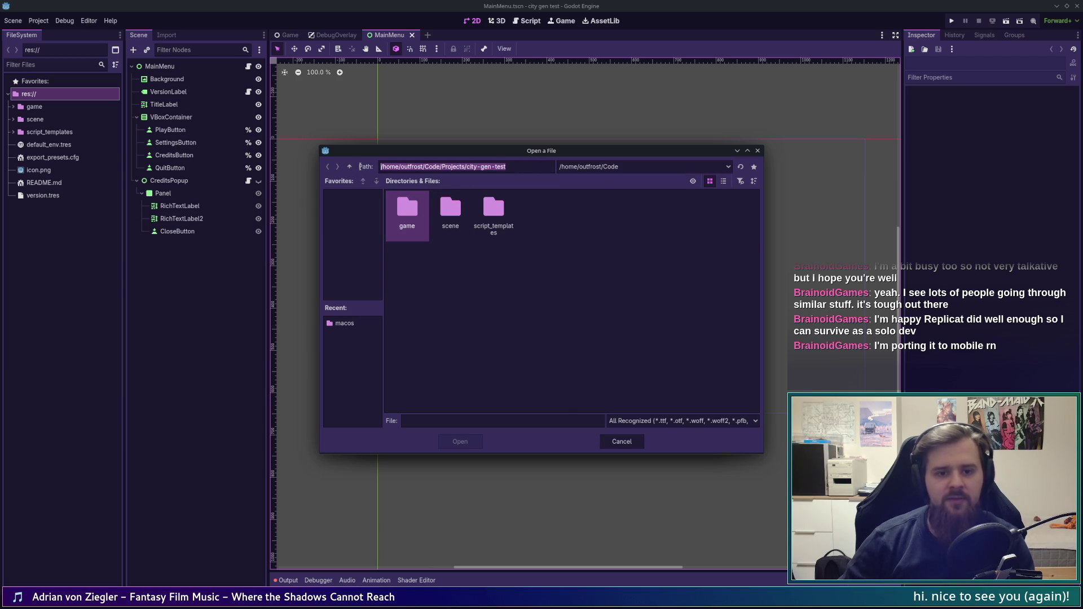
# Step: Go to /usr/share in the font picker, then into fonts and its OTF subfolder
pyautogui.write('/')
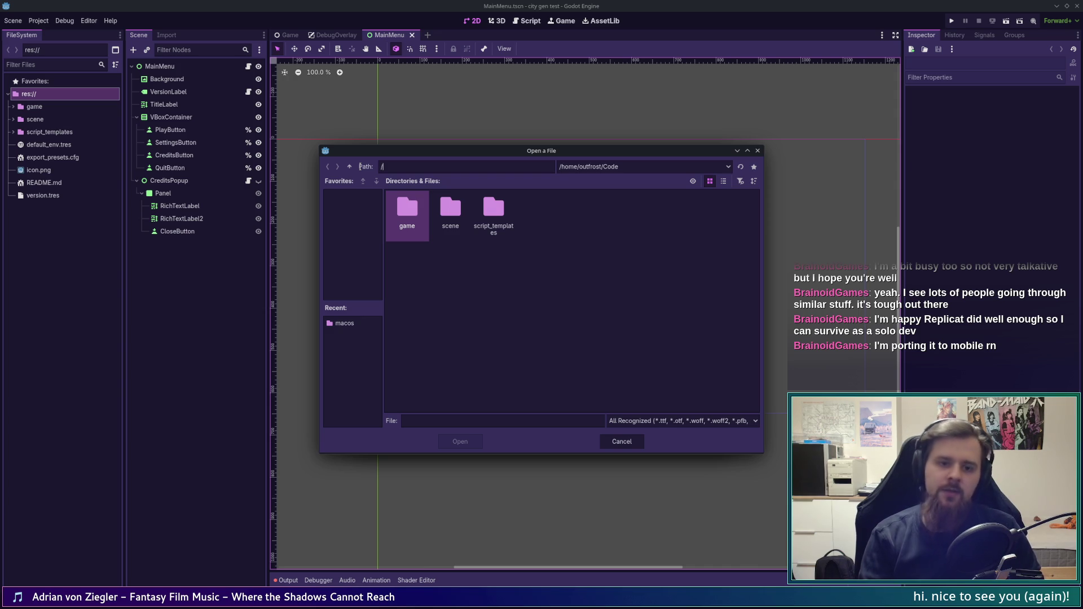
pyautogui.write('usr/share/')
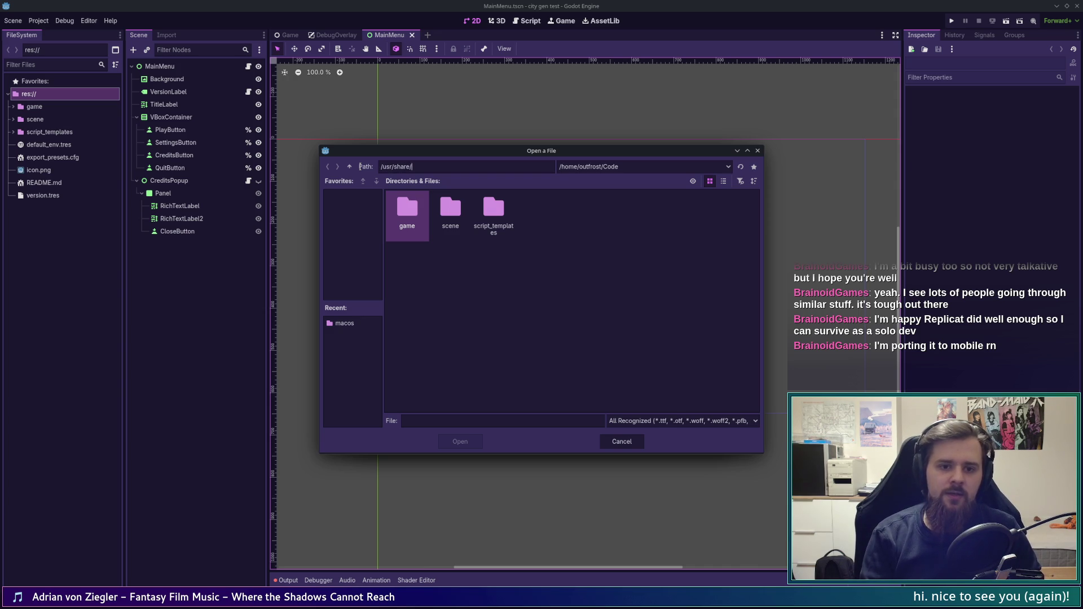
pyautogui.press('Return')
pyautogui.scroll(-5, 742, 326)
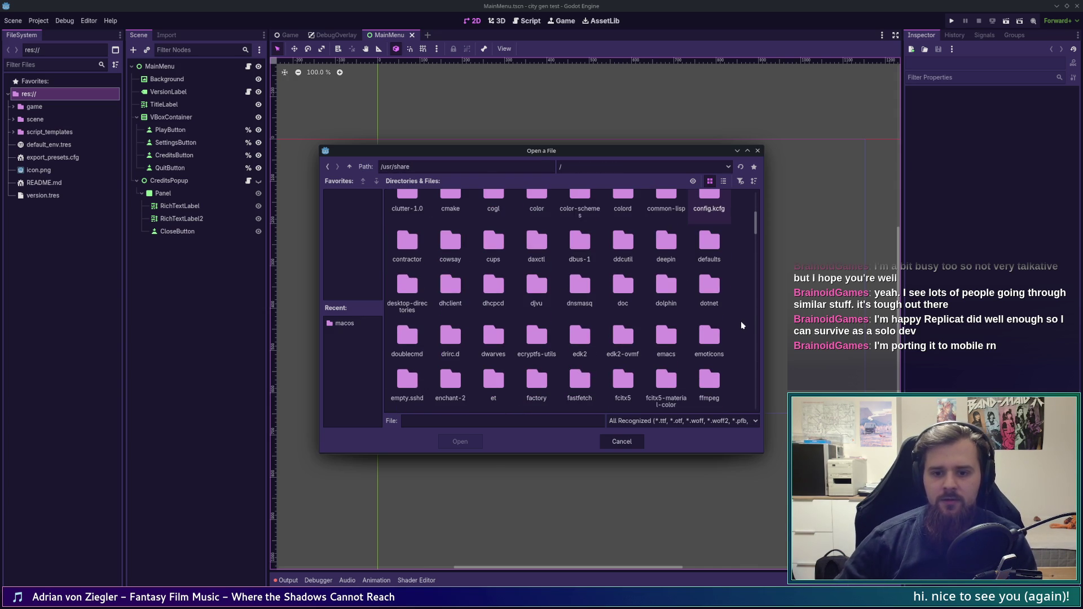
pyautogui.scroll(-1, 742, 326)
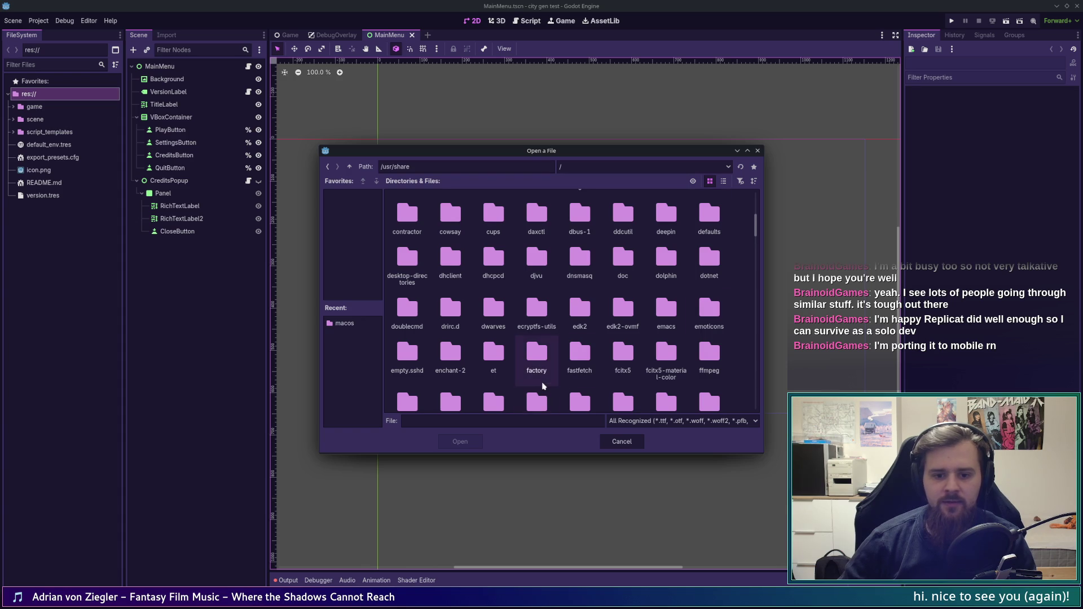
pyautogui.scroll(-1, 538, 372)
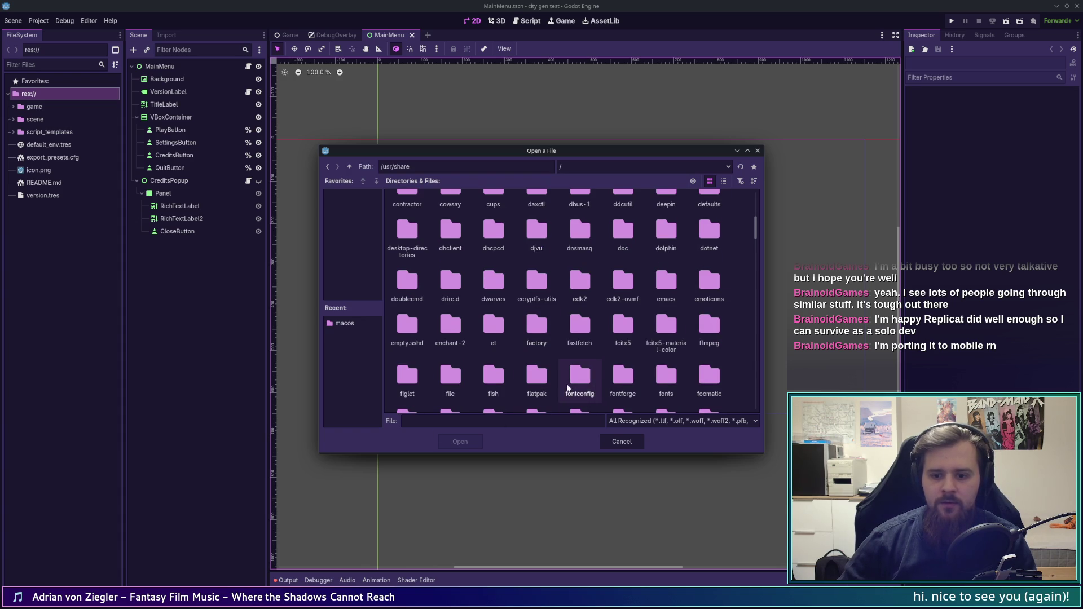
pyautogui.doubleClick(665, 379)
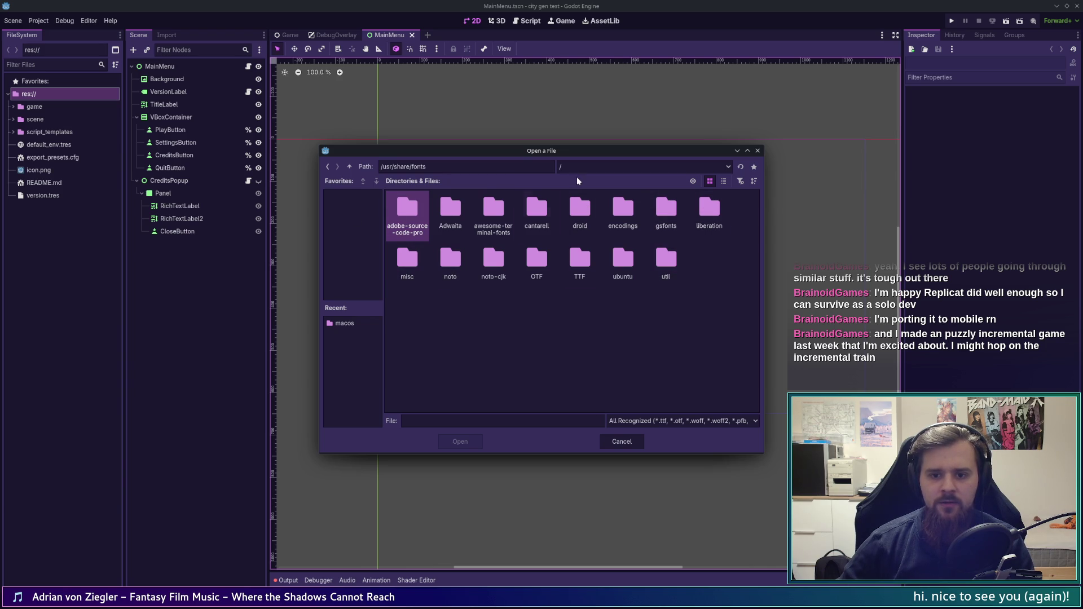
pyautogui.doubleClick(519, 263)
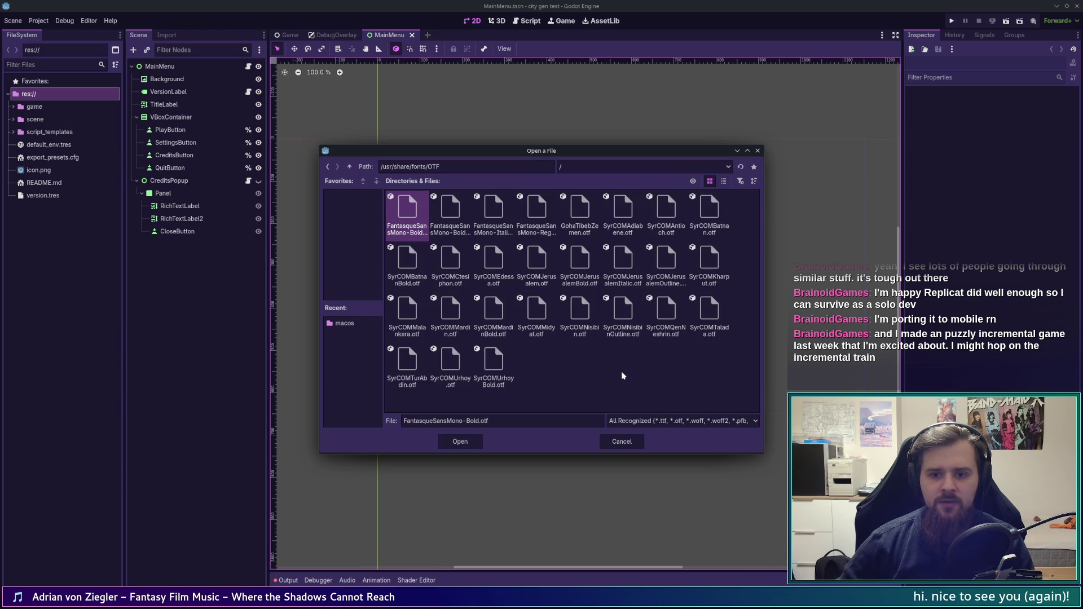
# Step: Go back up to /usr/share/fonts and scroll through the TTF fonts folder
pyautogui.click(349, 166)
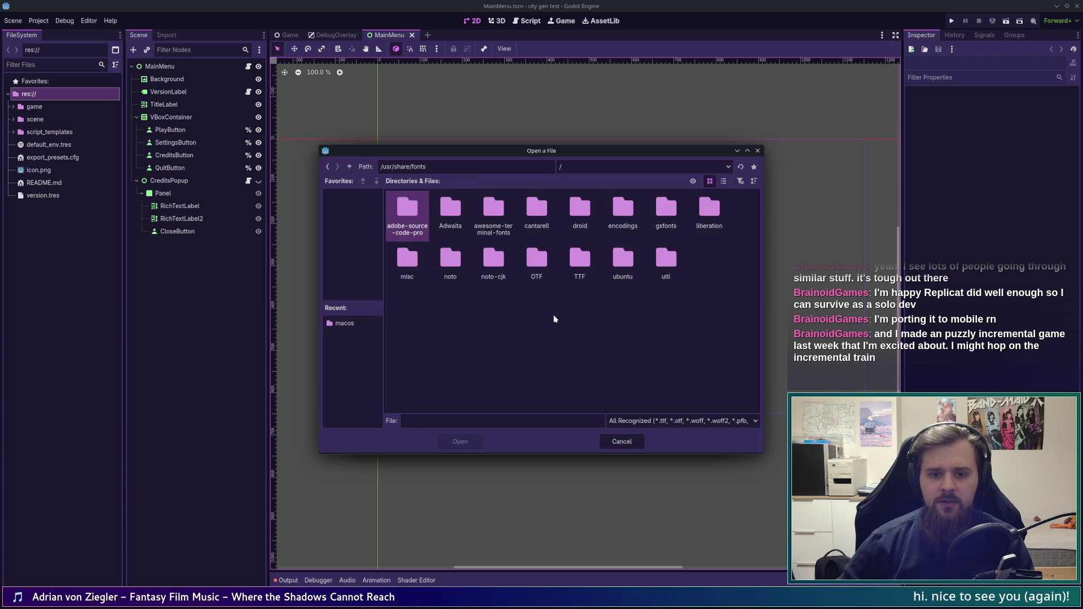
pyautogui.doubleClick(579, 263)
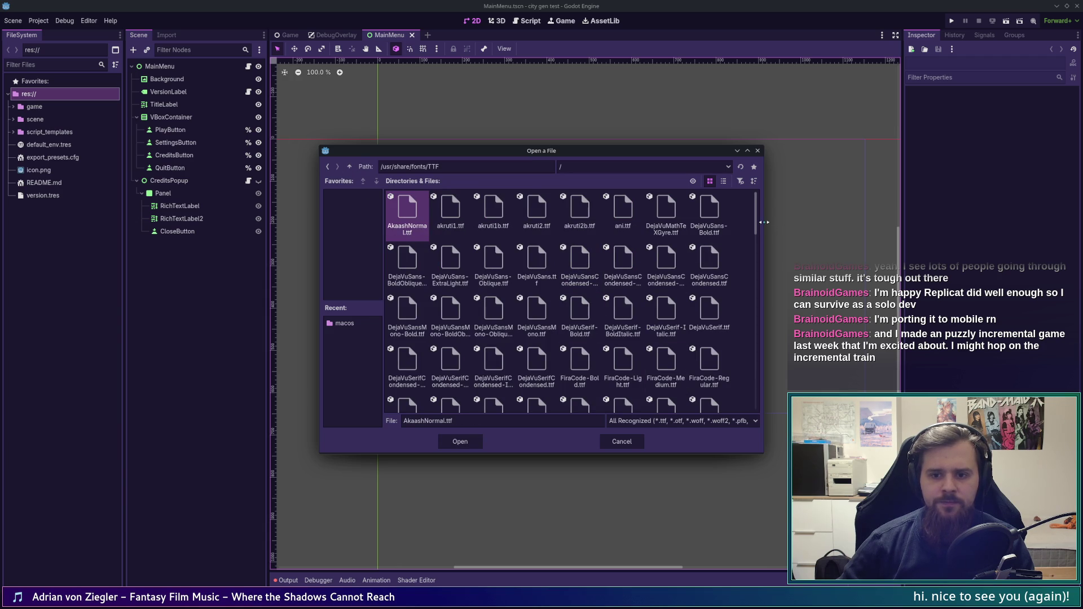
pyautogui.moveTo(758, 225); pyautogui.dragTo(760, 246)
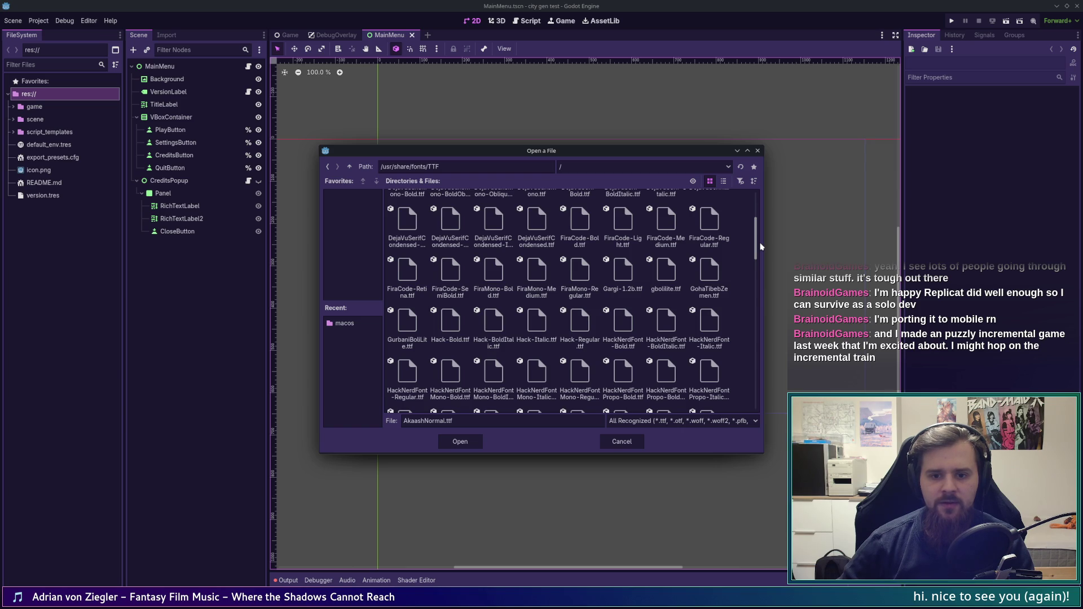
pyautogui.moveTo(759, 243); pyautogui.dragTo(750, 407)
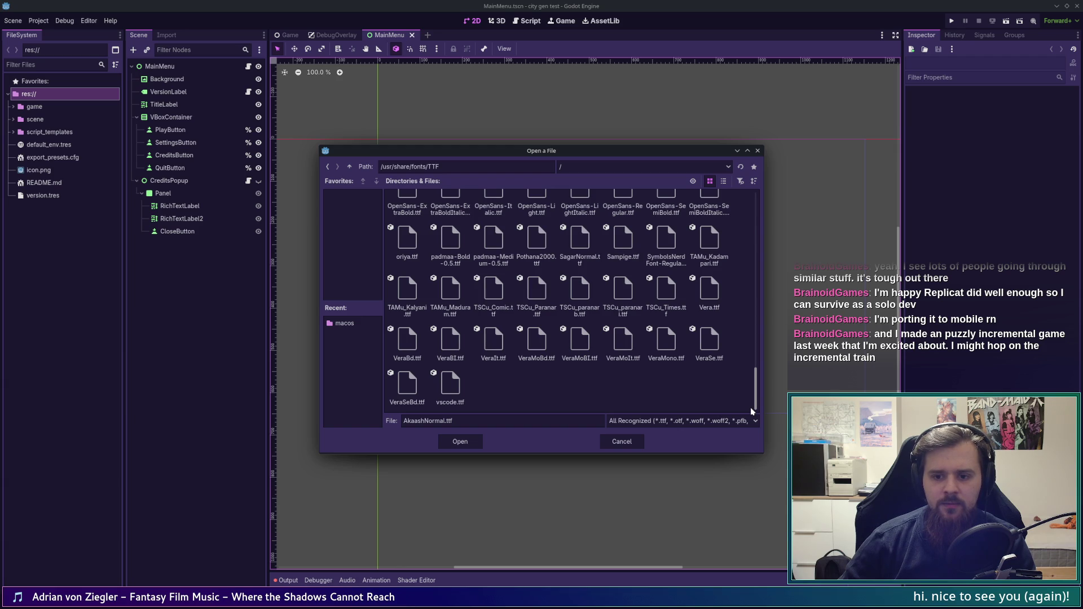
pyautogui.moveTo(750, 407); pyautogui.dragTo(772, 217)
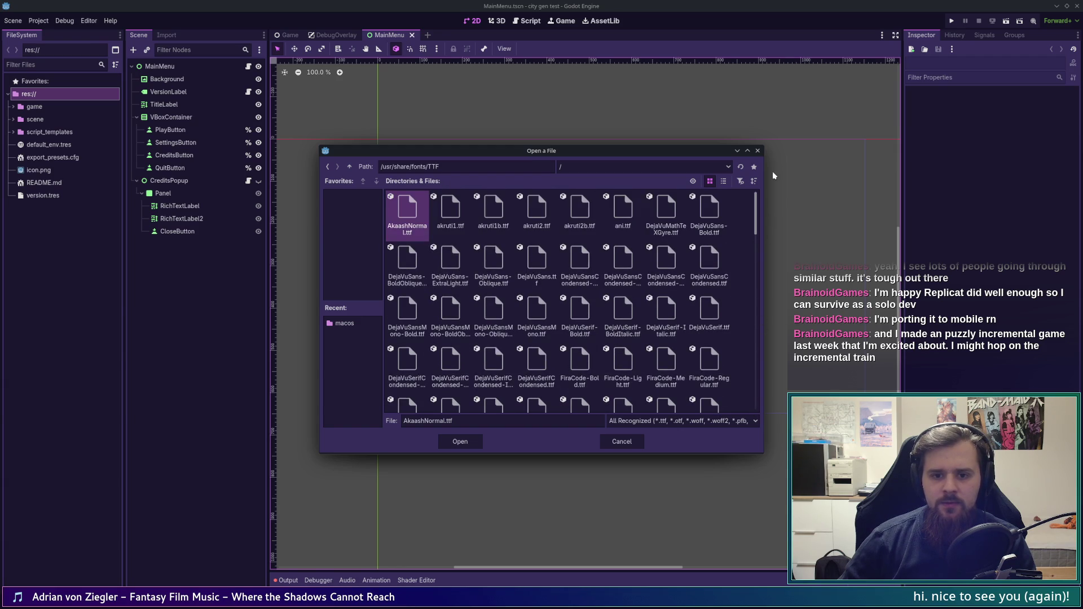
# Step: Check the util and misc font folders, then open the Adwaita folder
pyautogui.click(349, 166)
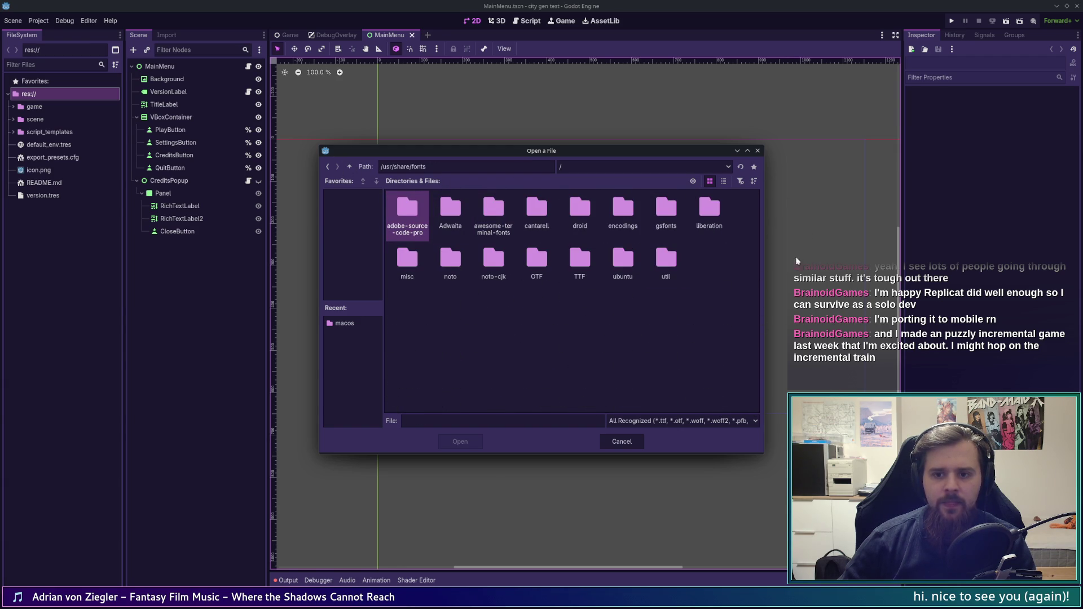
pyautogui.doubleClick(665, 260)
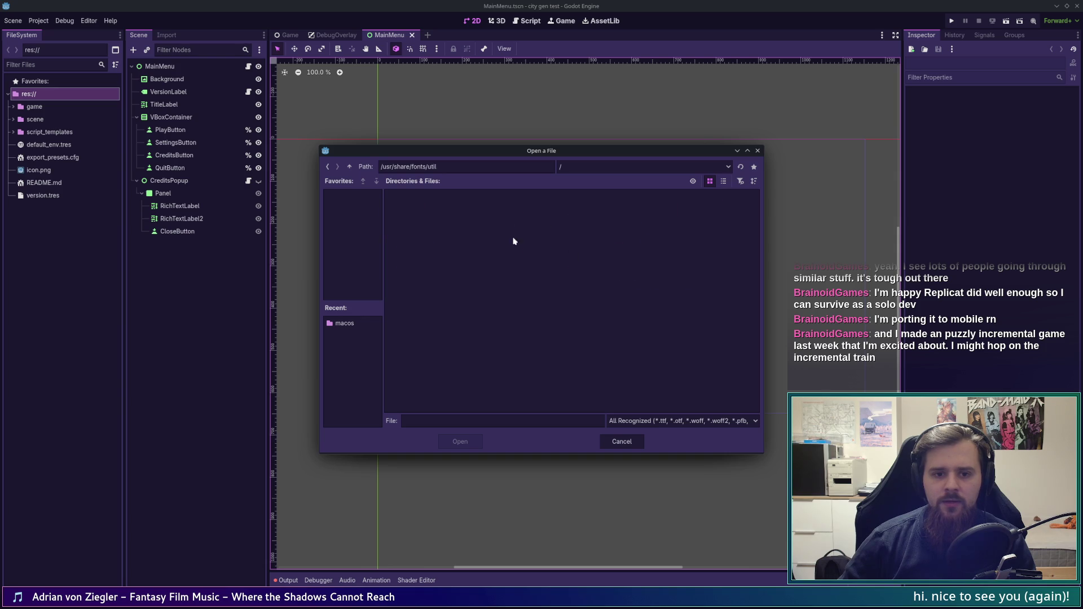
pyautogui.click(350, 167)
pyautogui.doubleClick(406, 259)
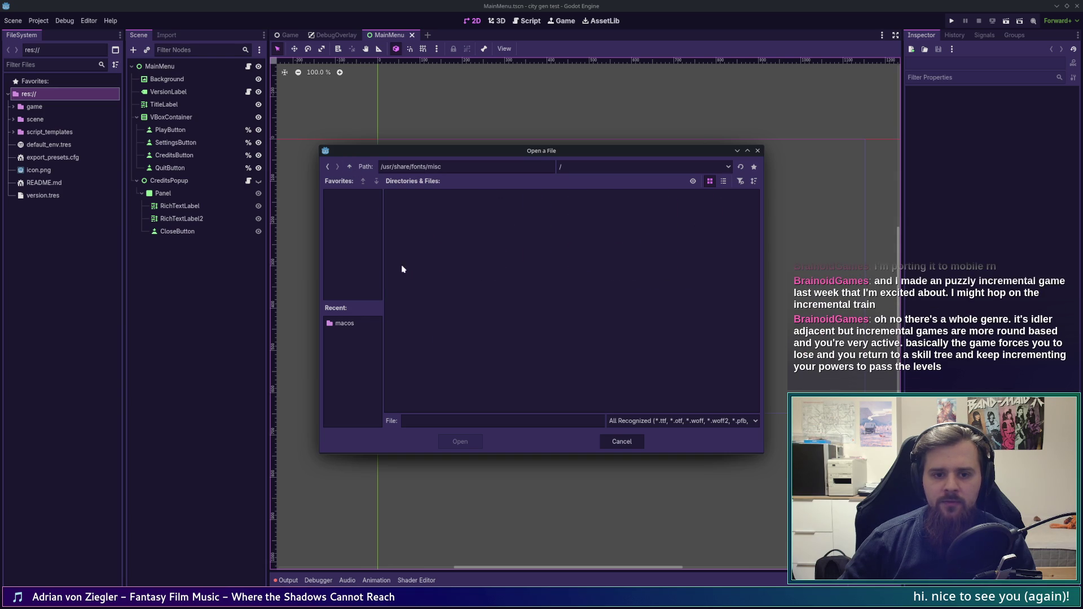
pyautogui.click(350, 167)
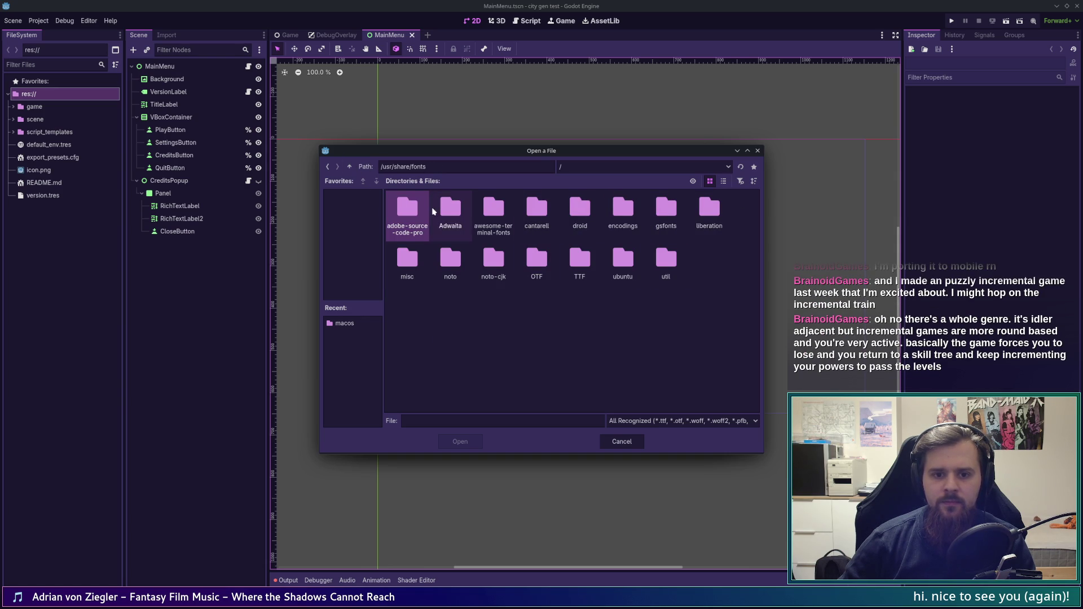
pyautogui.doubleClick(451, 210)
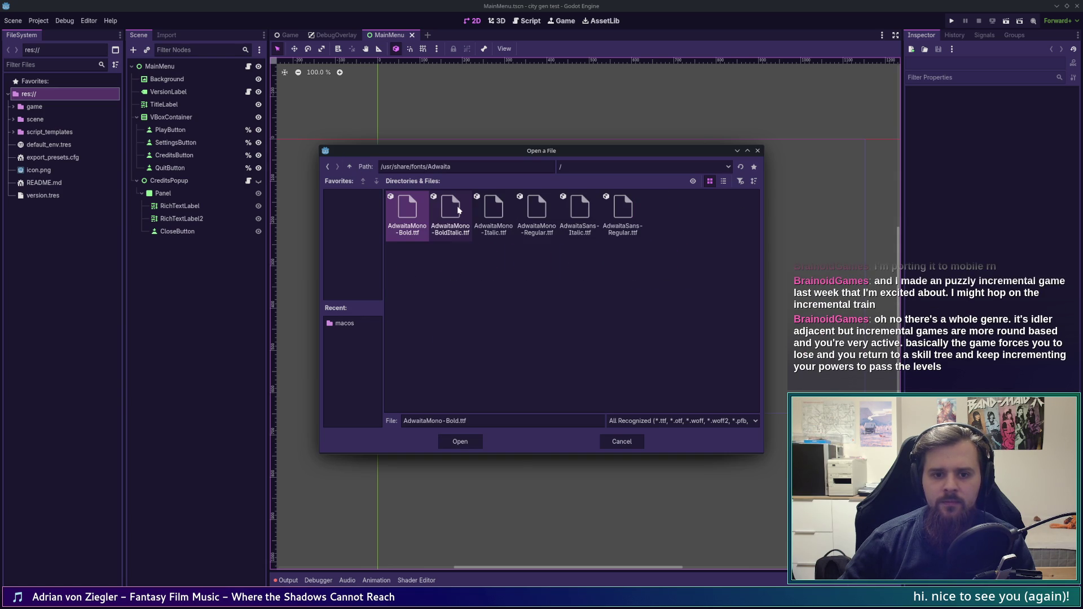
# Step: Go up to /usr/share/fonts and scroll through the noto fonts folder
pyautogui.click(349, 167)
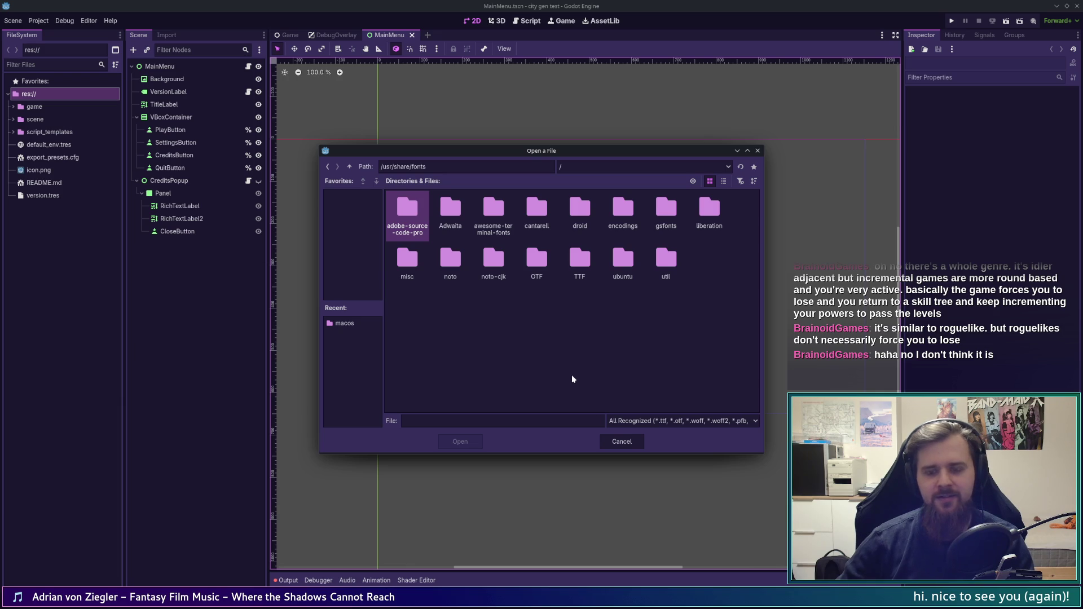
pyautogui.doubleClick(461, 262)
pyautogui.scroll(-10, 564, 282)
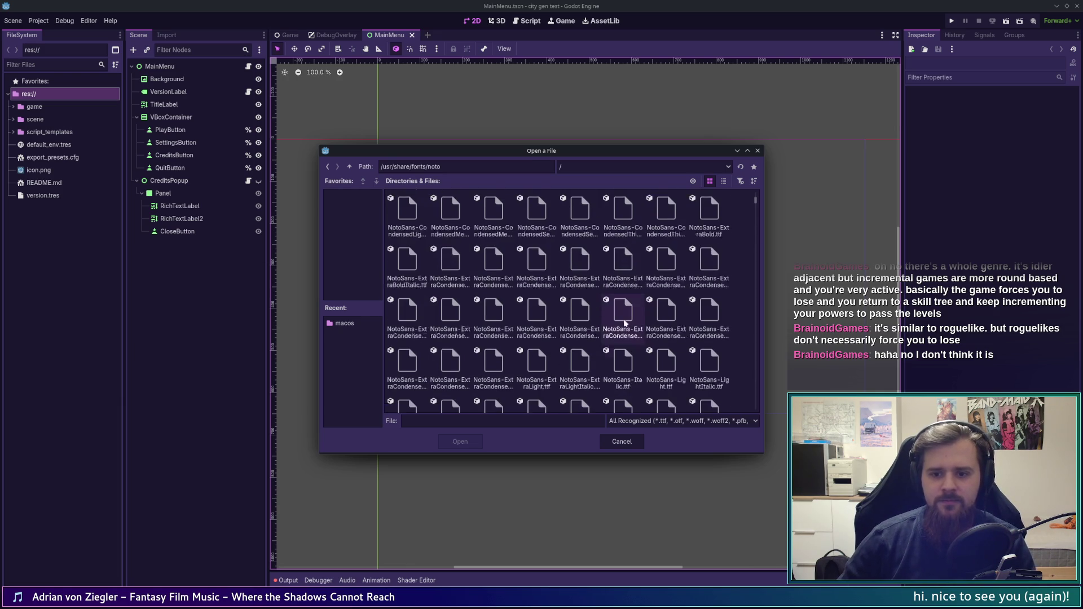
pyautogui.moveTo(755, 214); pyautogui.dragTo(684, 167)
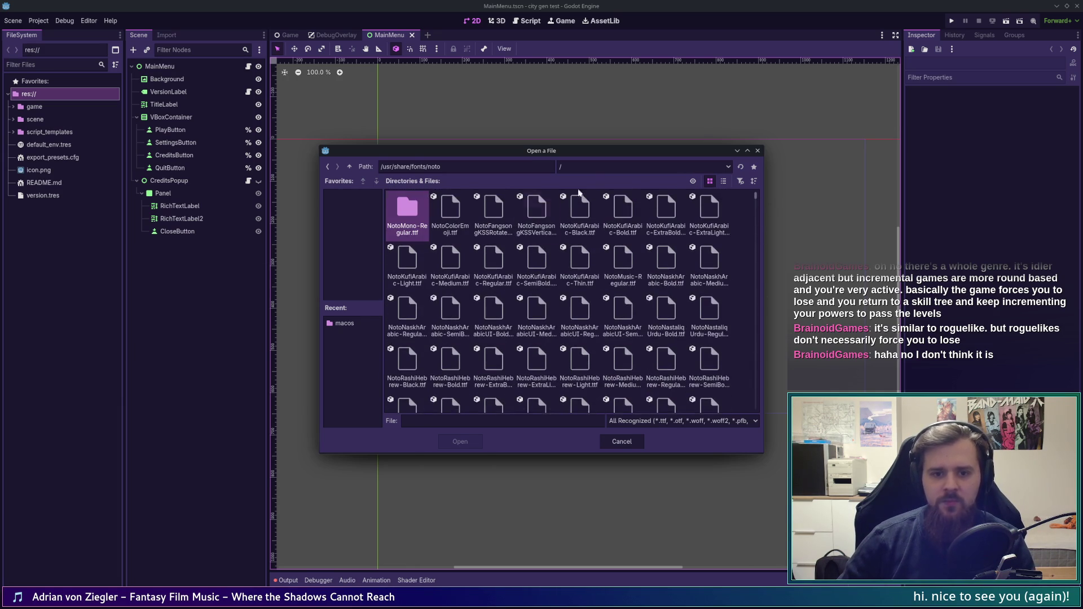
# Step: Return to /usr/share/fonts, clear the folder selection, and switch to Dolphin with Alt+Tab
pyautogui.click(349, 167)
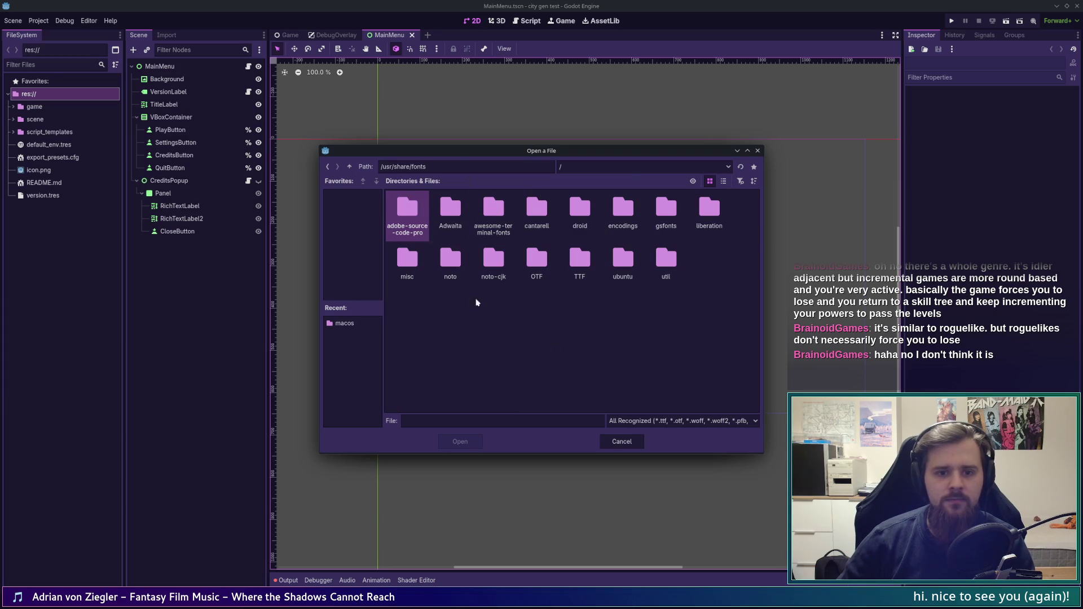
pyautogui.click(573, 358)
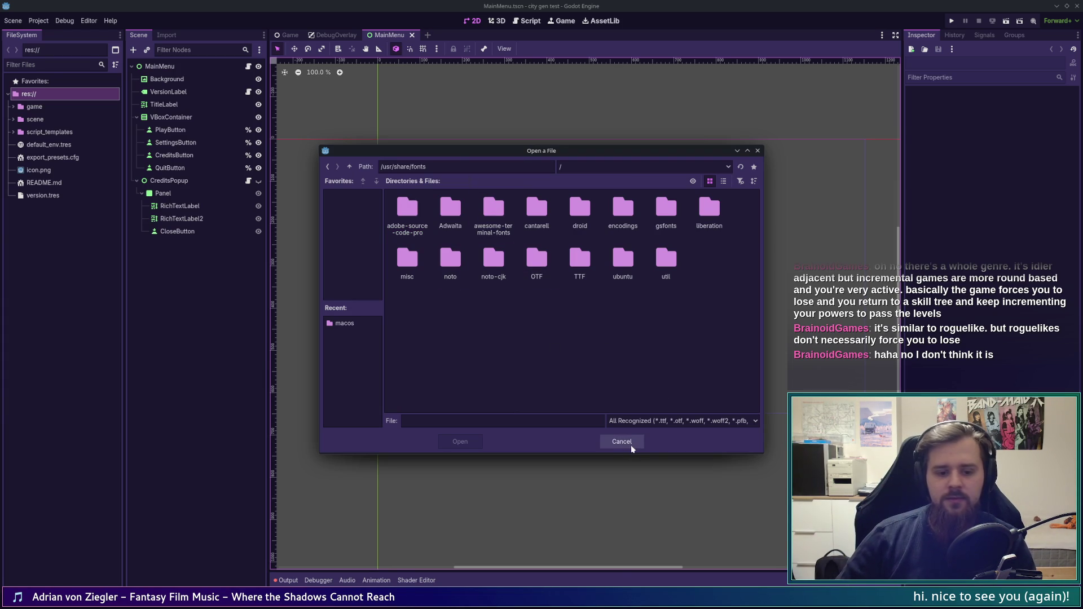
pyautogui.hotkey('alt', 'Tab')
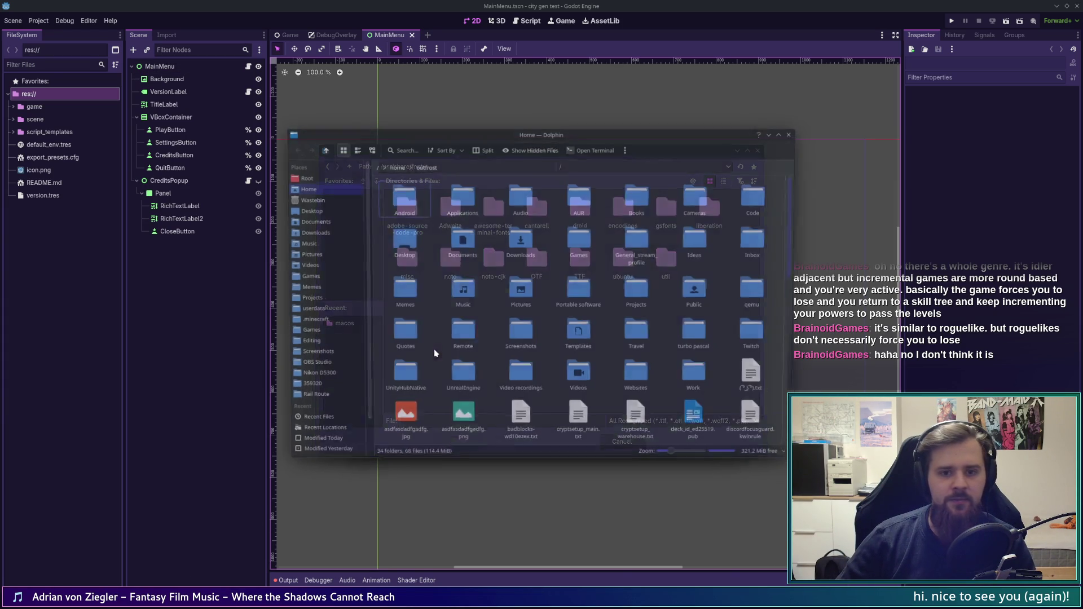
# Step: Refocus the font picker, open the noto folder again and scroll through its fonts
pyautogui.click(612, 354)
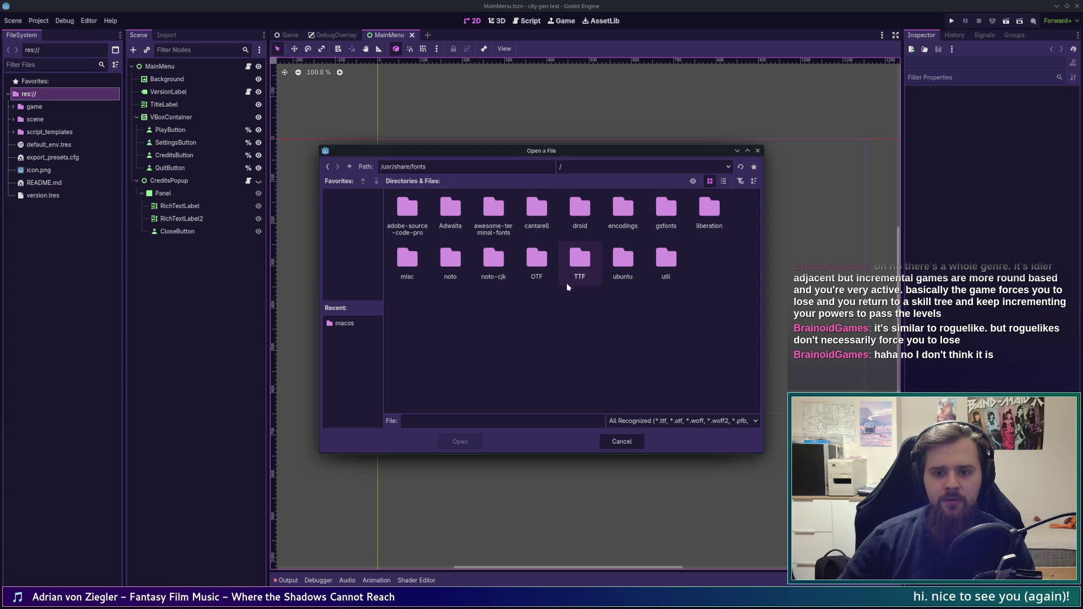
pyautogui.doubleClick(450, 260)
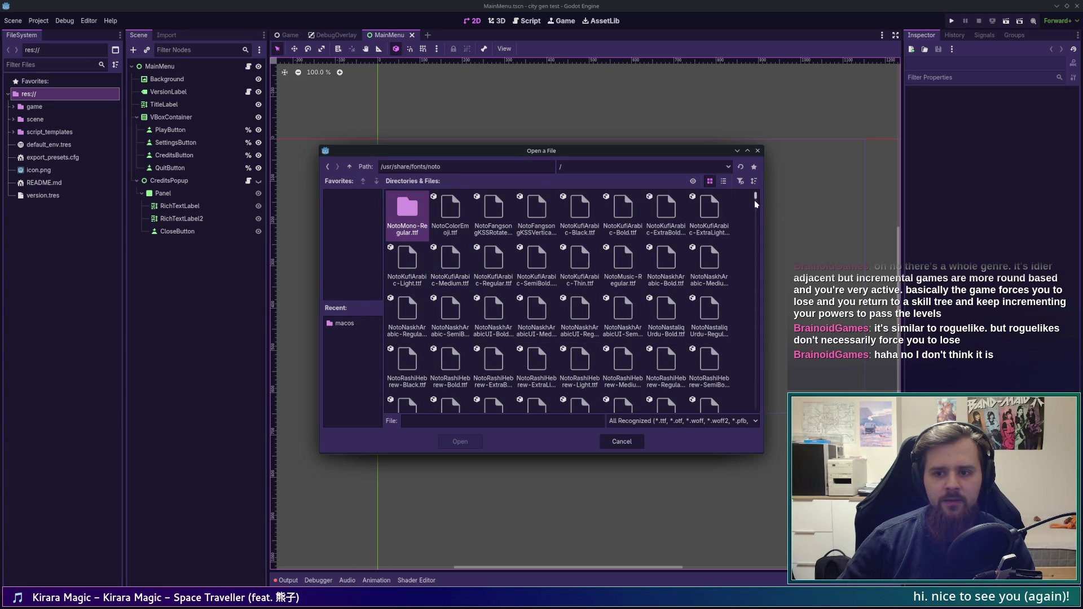
pyautogui.moveTo(756, 201); pyautogui.dragTo(754, 392)
pyautogui.moveTo(752, 393); pyautogui.dragTo(750, 411)
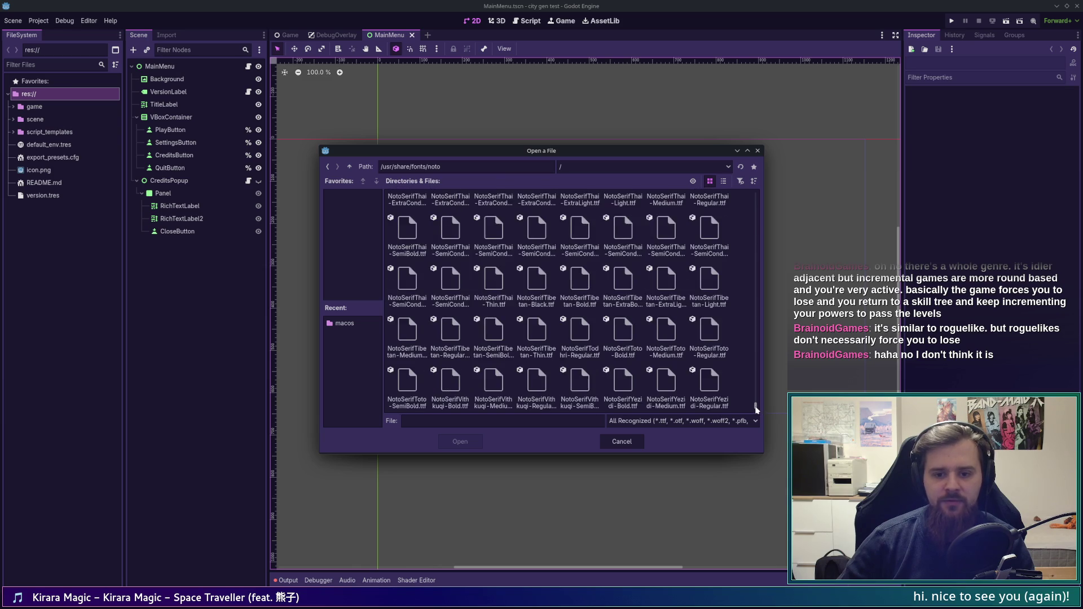
pyautogui.scroll(3, 698, 378)
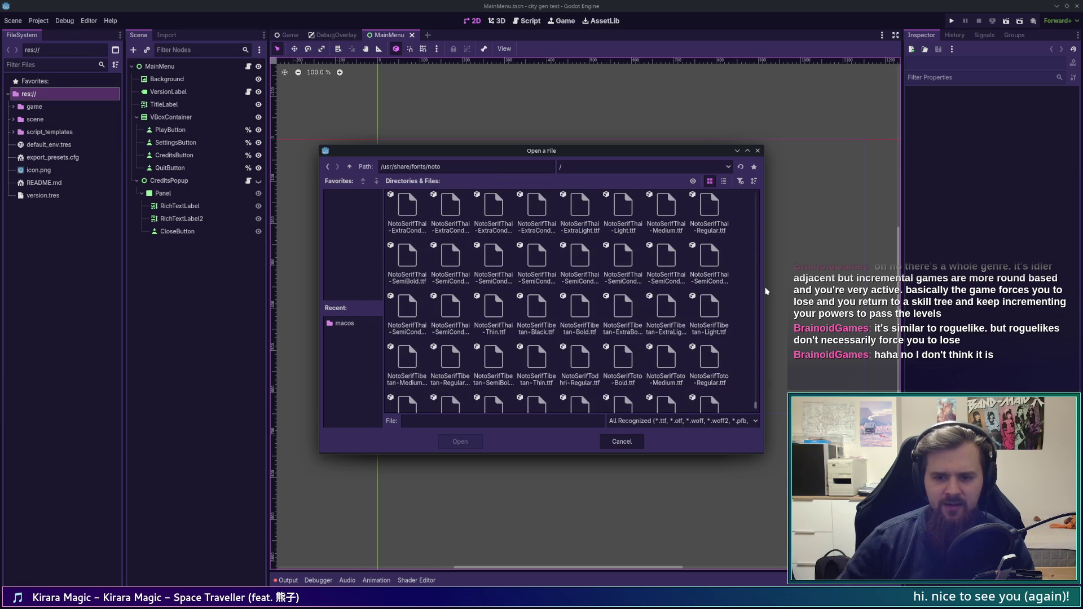
pyautogui.scroll(3, 709, 321)
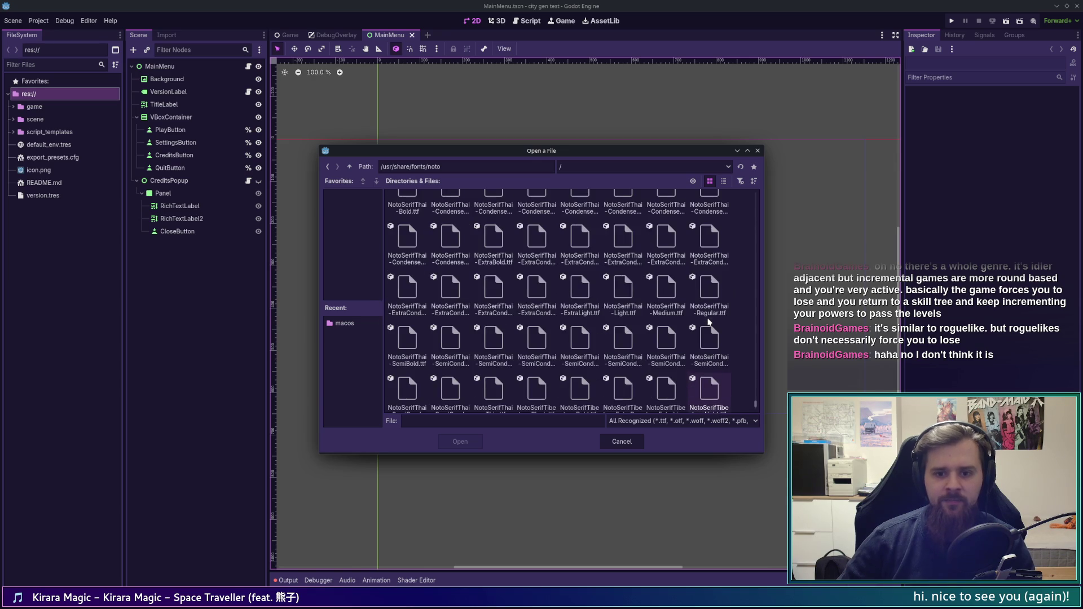
pyautogui.scroll(5, 709, 321)
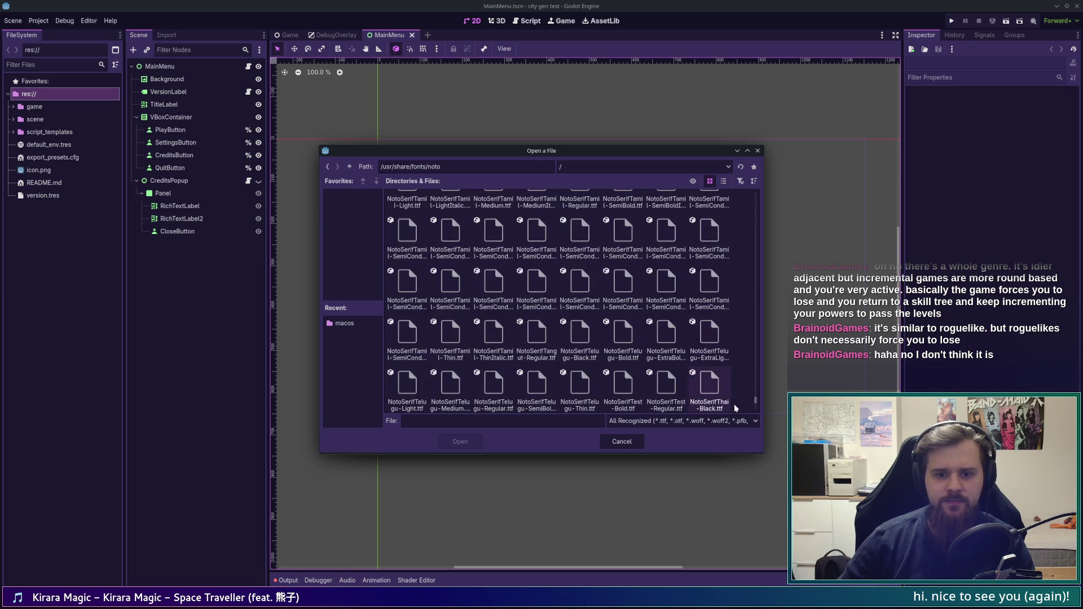
pyautogui.moveTo(751, 406)
pyautogui.mouseDown()
pyautogui.moveTo(770, 310)
pyautogui.moveTo(774, 319)
pyautogui.moveTo(762, 164)
pyautogui.mouseUp()
pyautogui.scroll(-4, 713, 341)
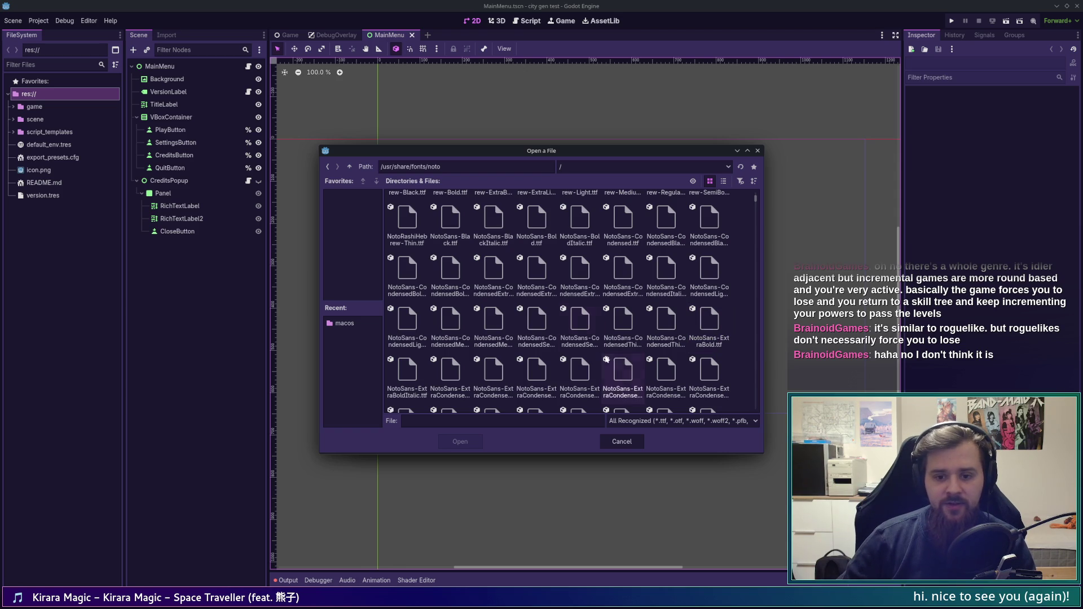
pyautogui.scroll(-5, 600, 336)
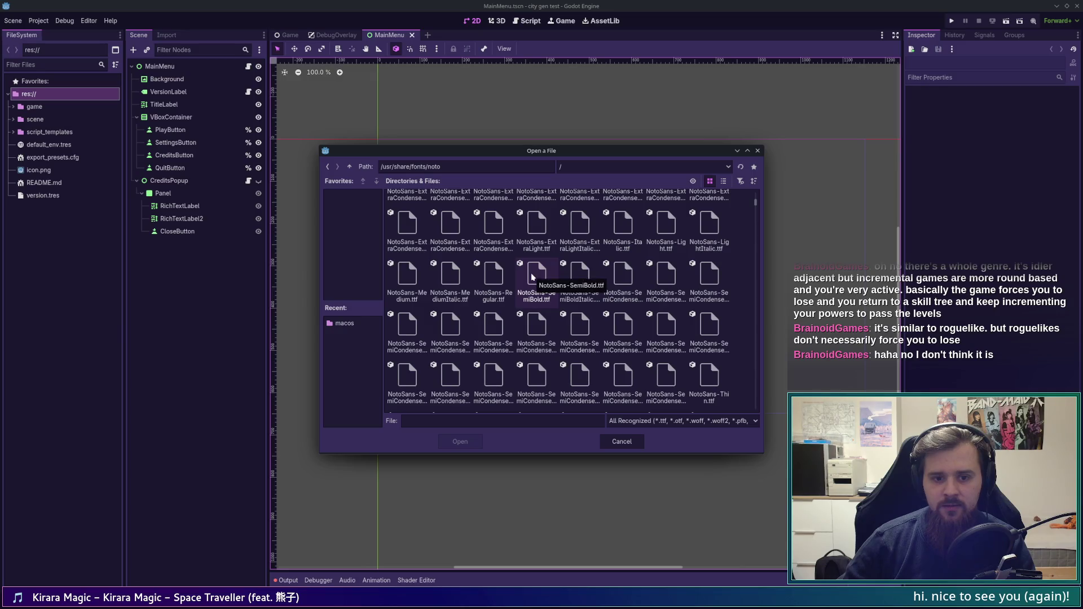
pyautogui.scroll(2, 708, 323)
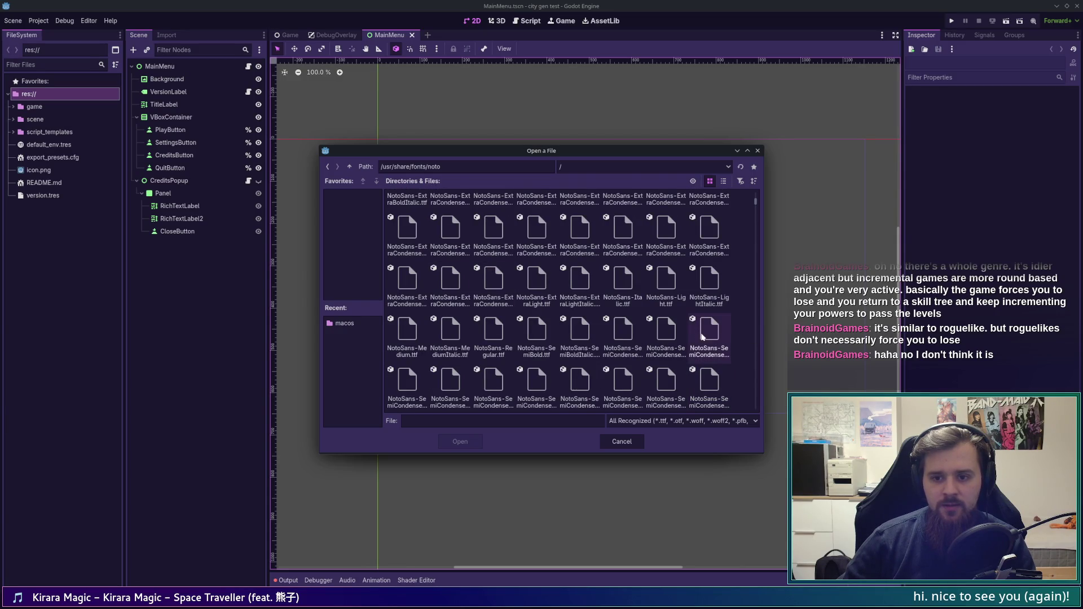
pyautogui.scroll(2, 680, 272)
pyautogui.scroll(2, 478, 312)
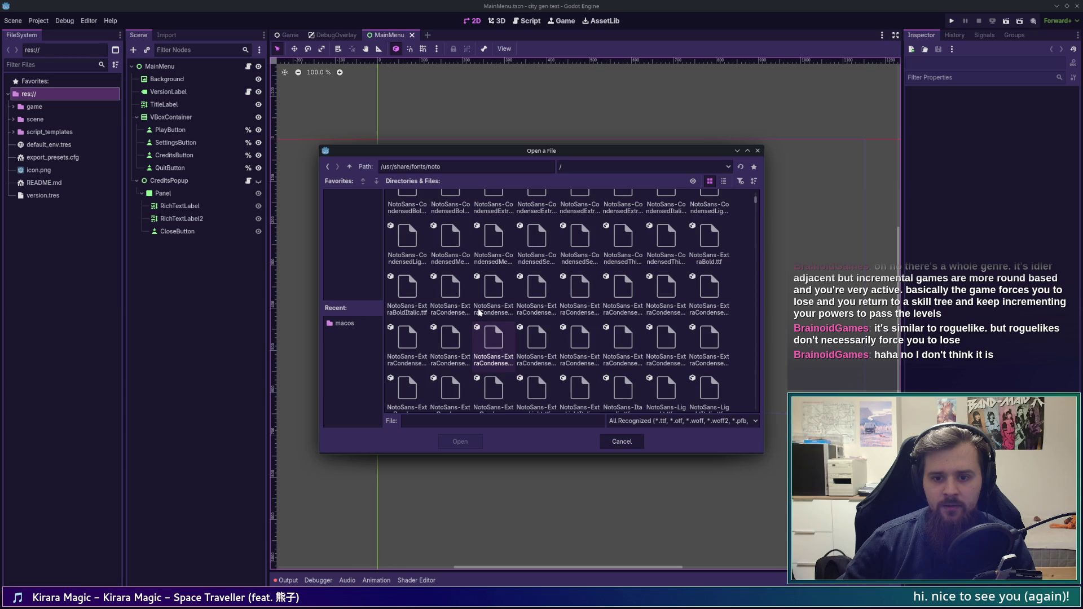
# Step: In list view, pick NotoSans-Regular.ttf as the editor's Main Font
pyautogui.click(723, 181)
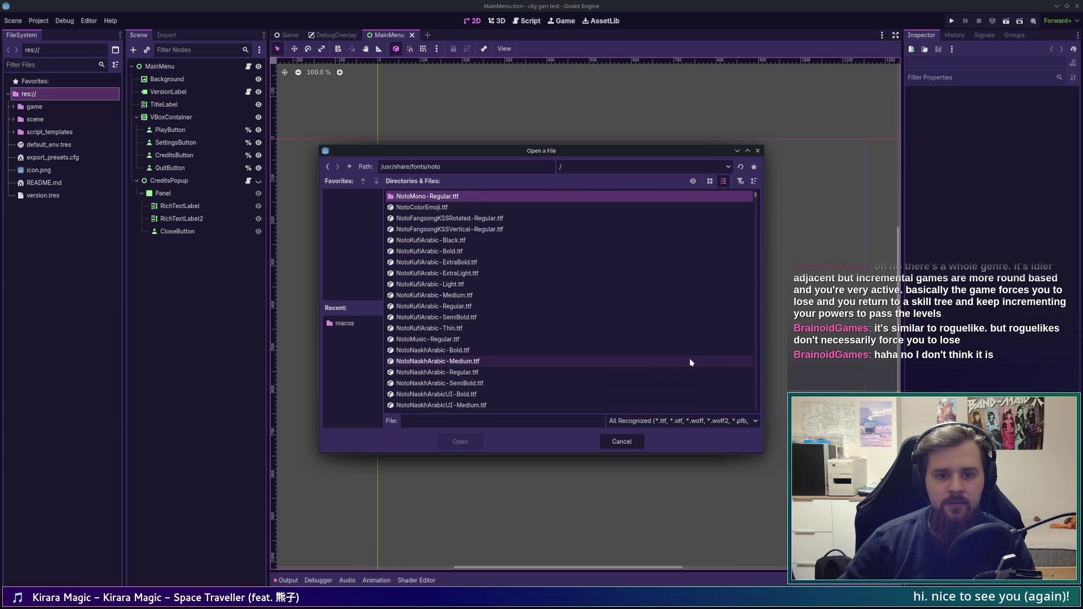
pyautogui.scroll(-10, 690, 360)
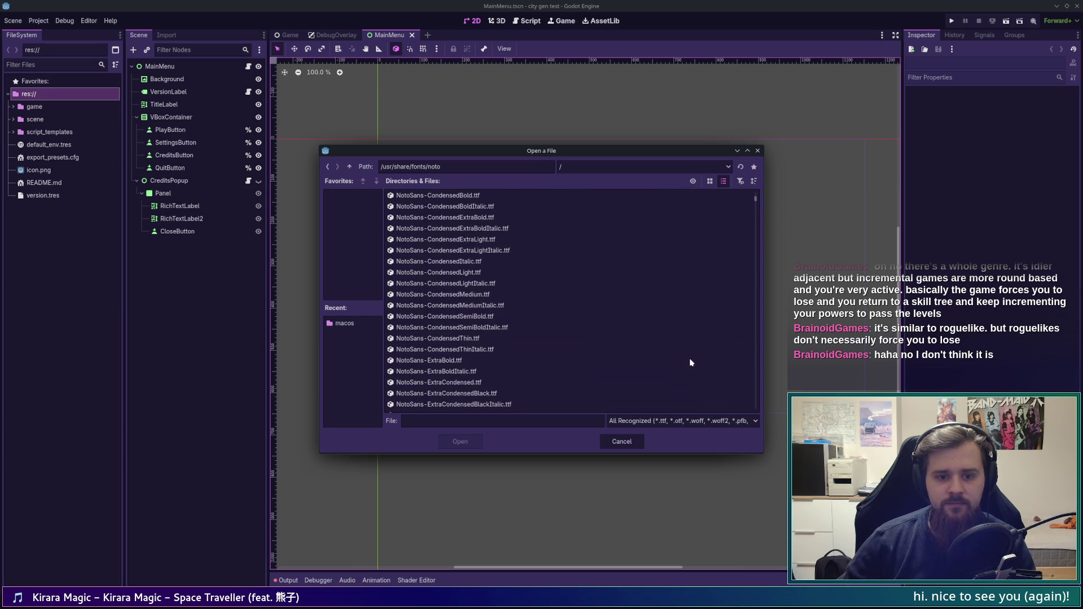
pyautogui.scroll(5, 537, 286)
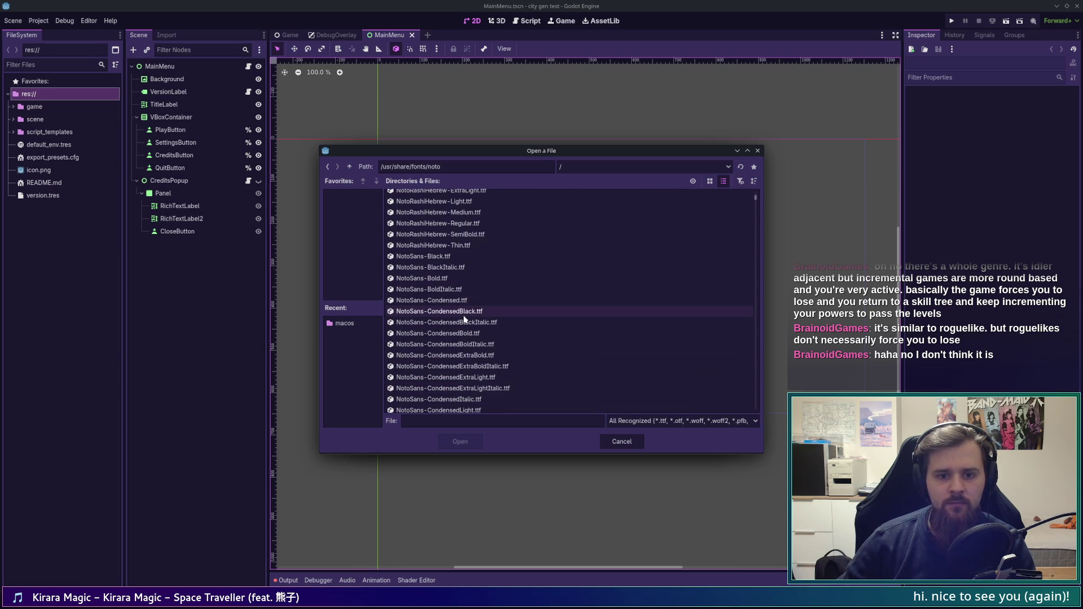
pyautogui.scroll(-5, 488, 298)
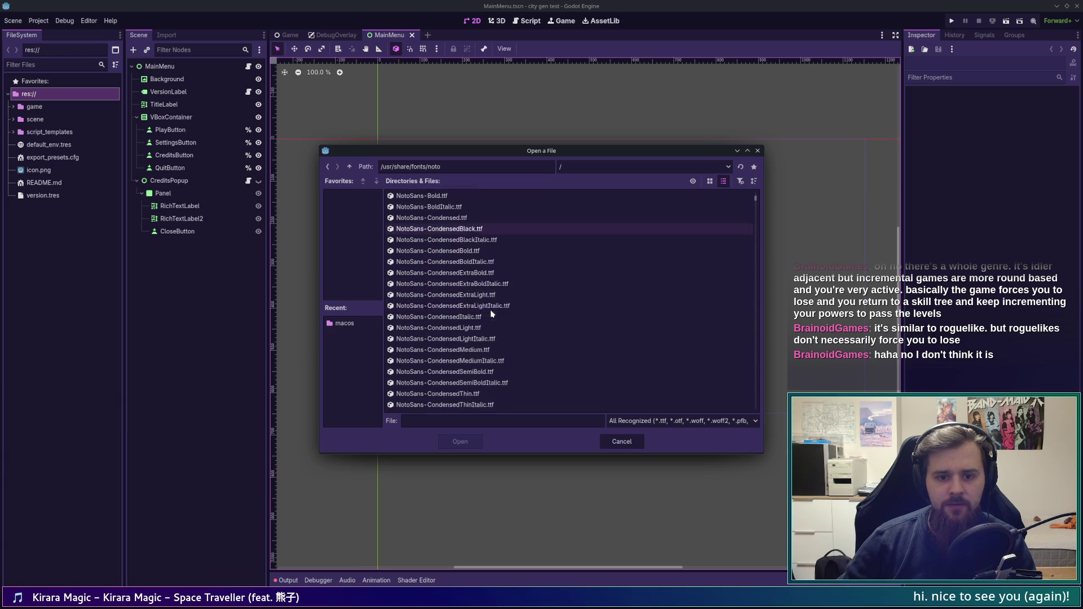
pyautogui.scroll(-8, 491, 310)
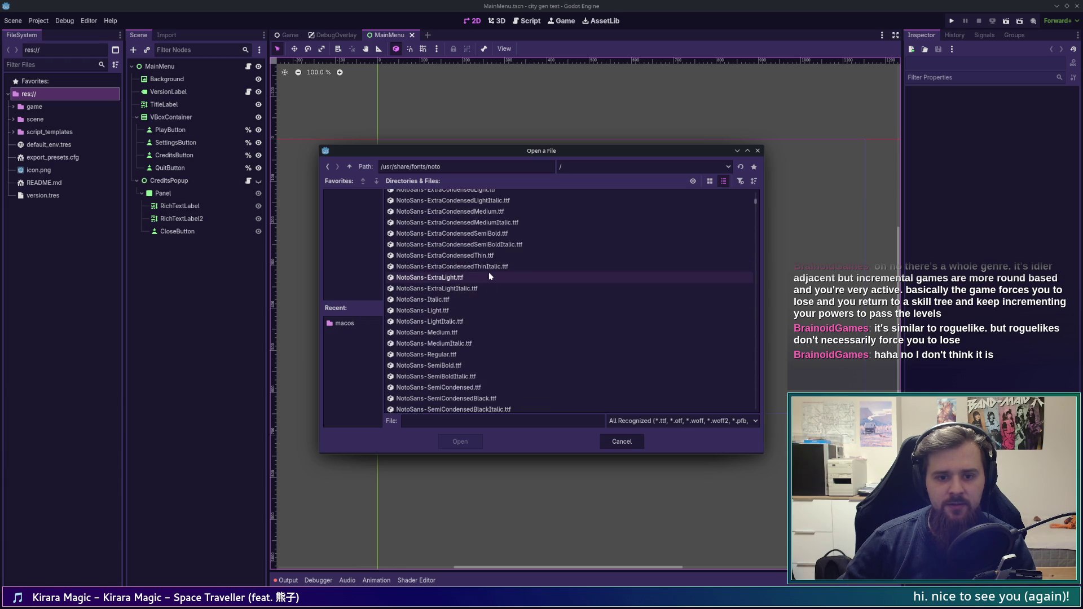
pyautogui.click(479, 354)
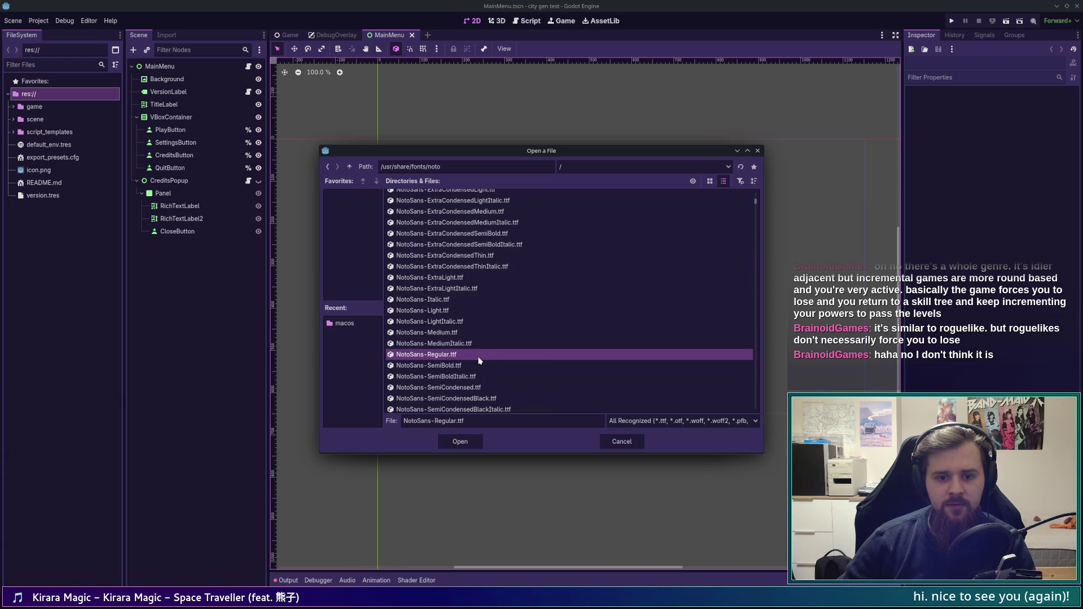
pyautogui.click(460, 442)
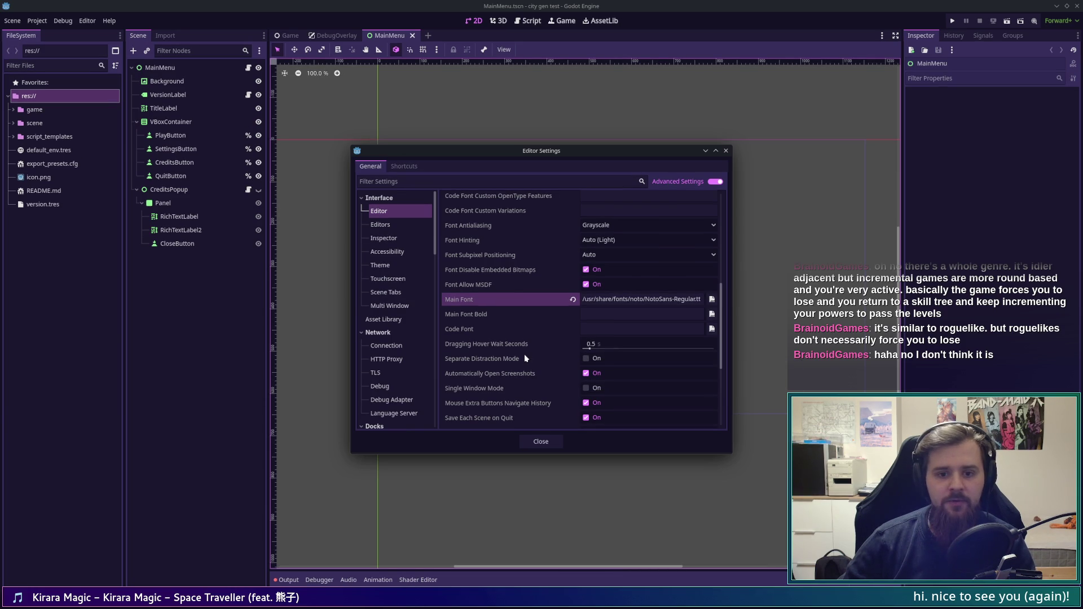
# Step: Open the font file picker for the Main Font Bold setting
pyautogui.click(712, 314)
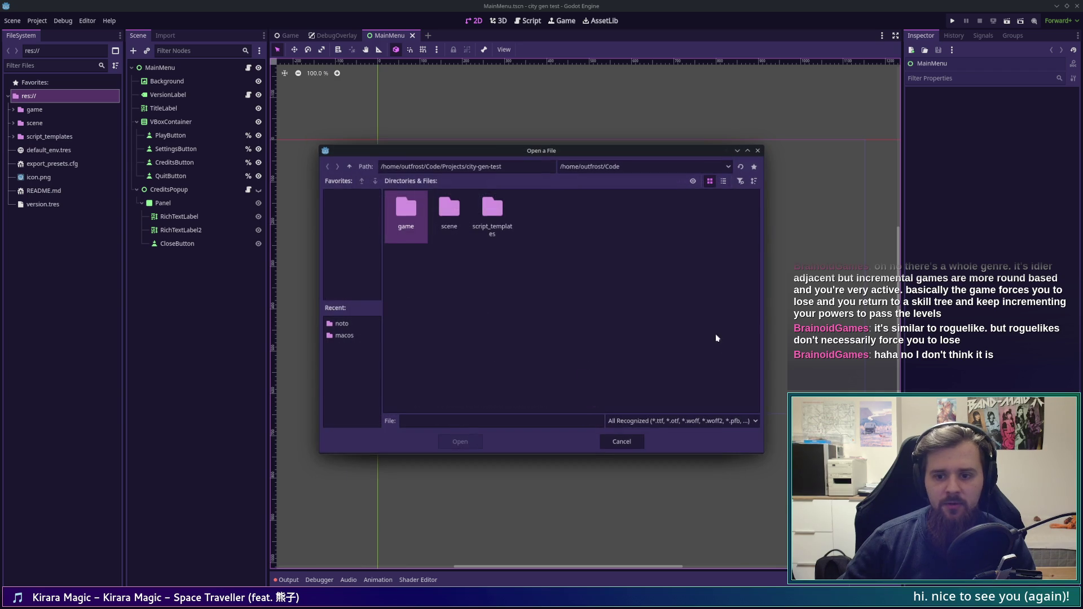
pyautogui.click(622, 441)
pyautogui.click(716, 297)
pyautogui.click(620, 442)
pyautogui.click(714, 318)
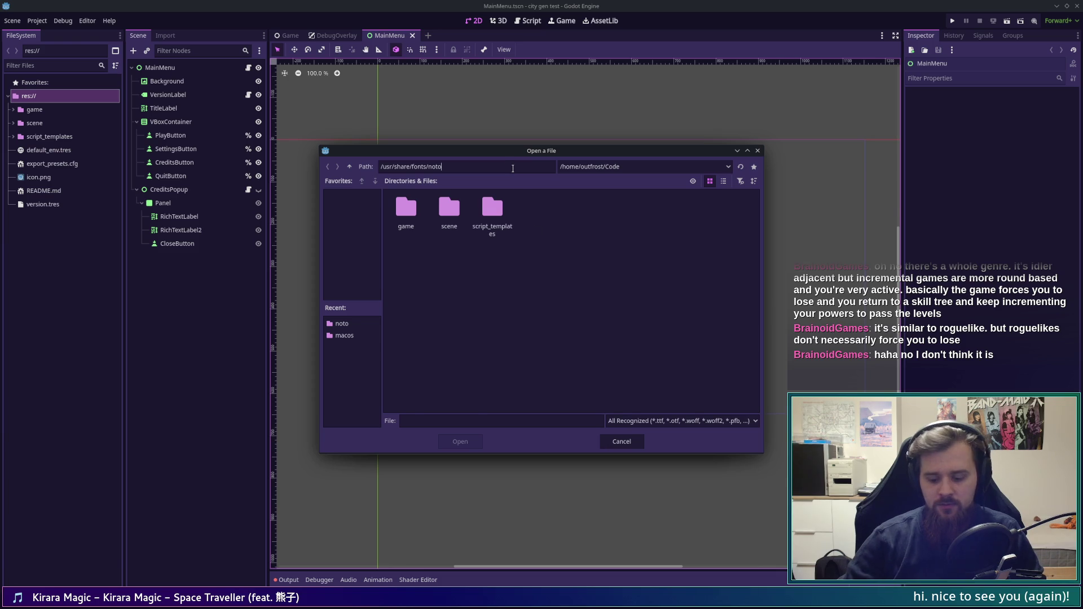
# Step: Choose NotoSans-Bold.ttf in list view for Main Font Bold, then close Editor Settings
pyautogui.click(723, 181)
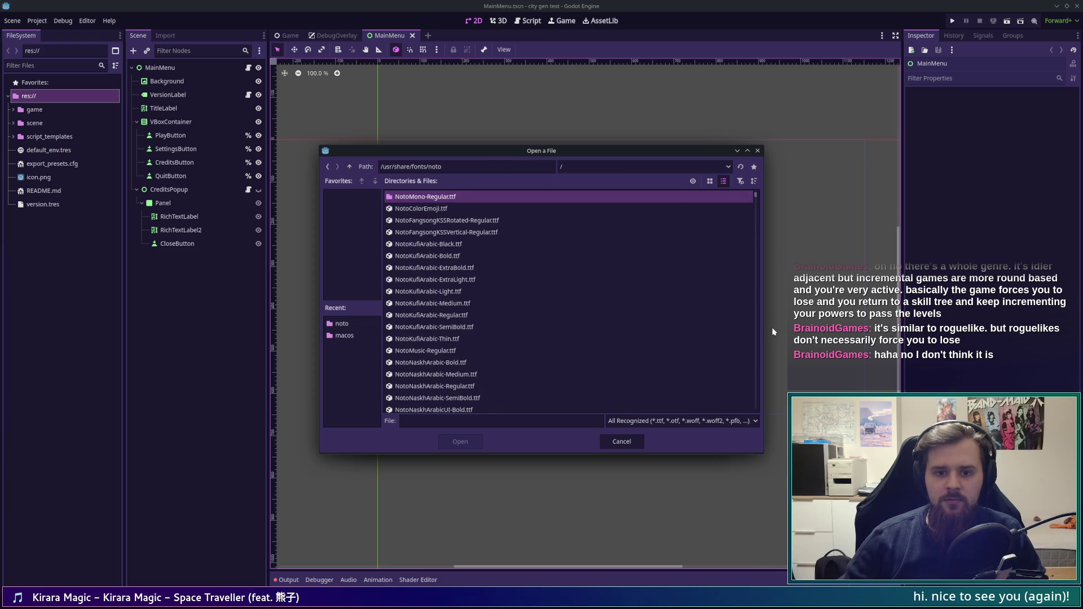
pyautogui.scroll(-10, 756, 207)
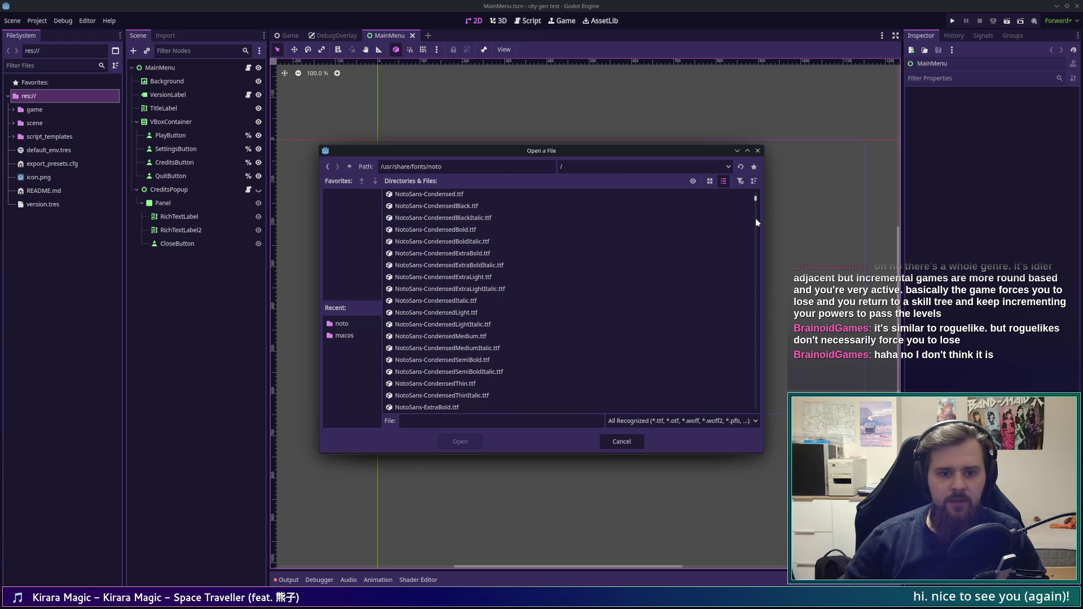
pyautogui.scroll(-5, 755, 221)
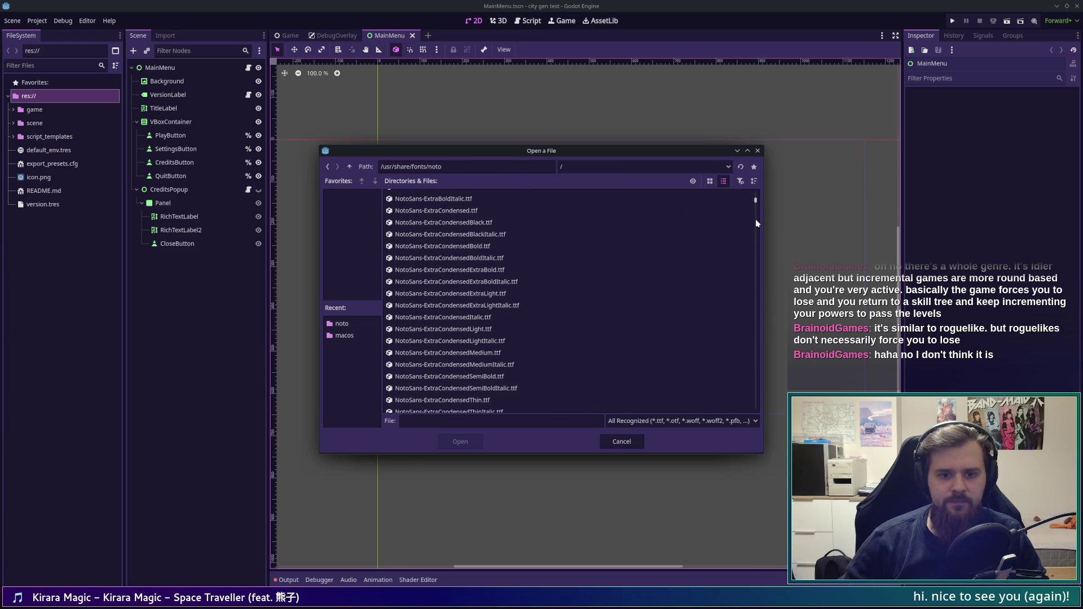
pyautogui.scroll(7, 660, 333)
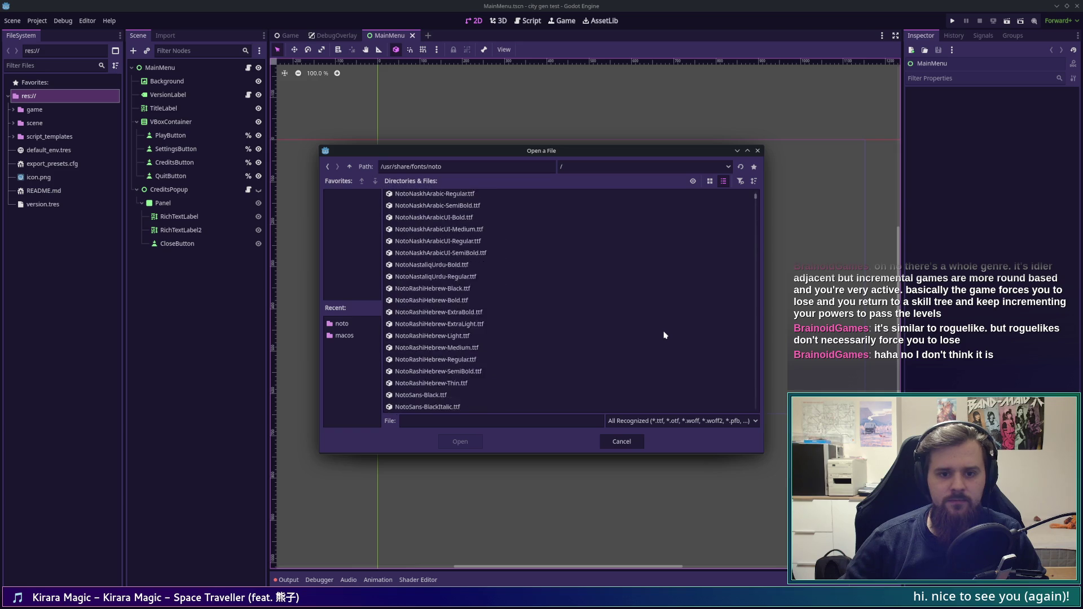
pyautogui.click(446, 281)
pyautogui.click(460, 441)
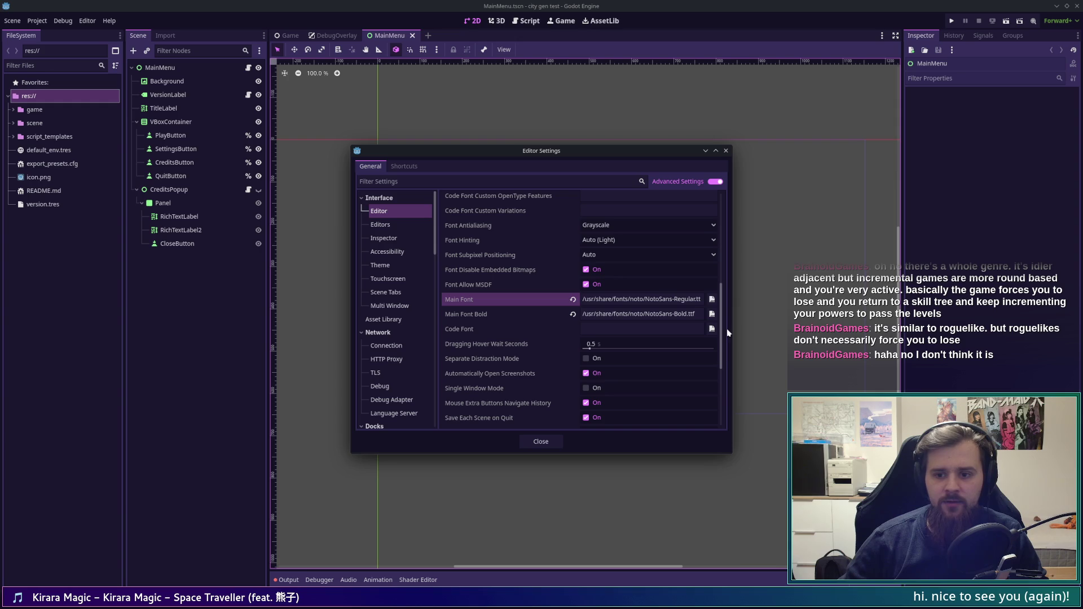
pyautogui.press('Escape')
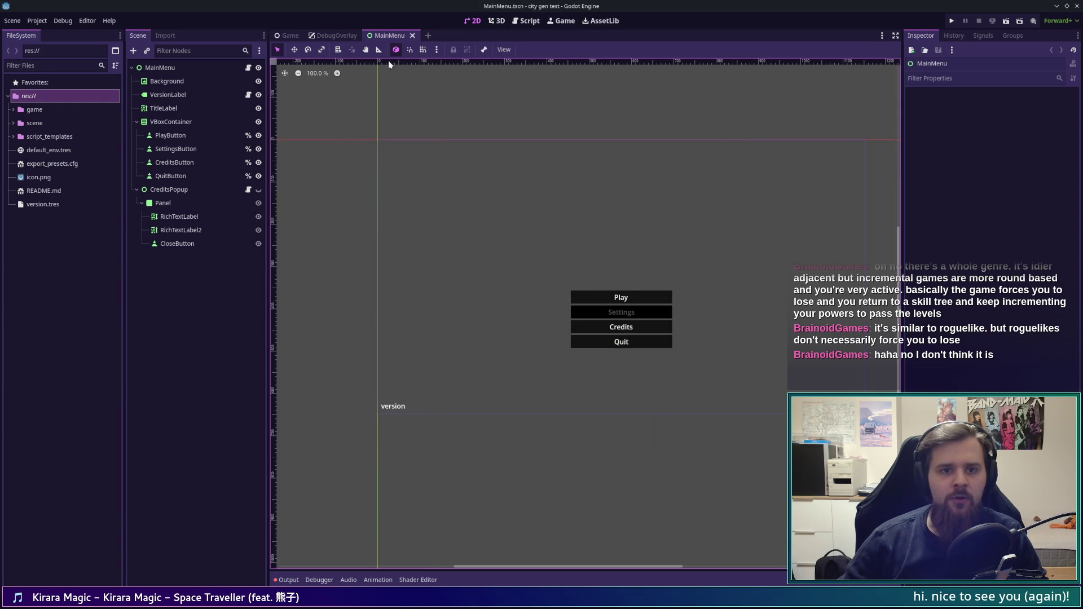
# Step: View Game.gd in the Script workspace, then return to the 2D view
pyautogui.click(523, 24)
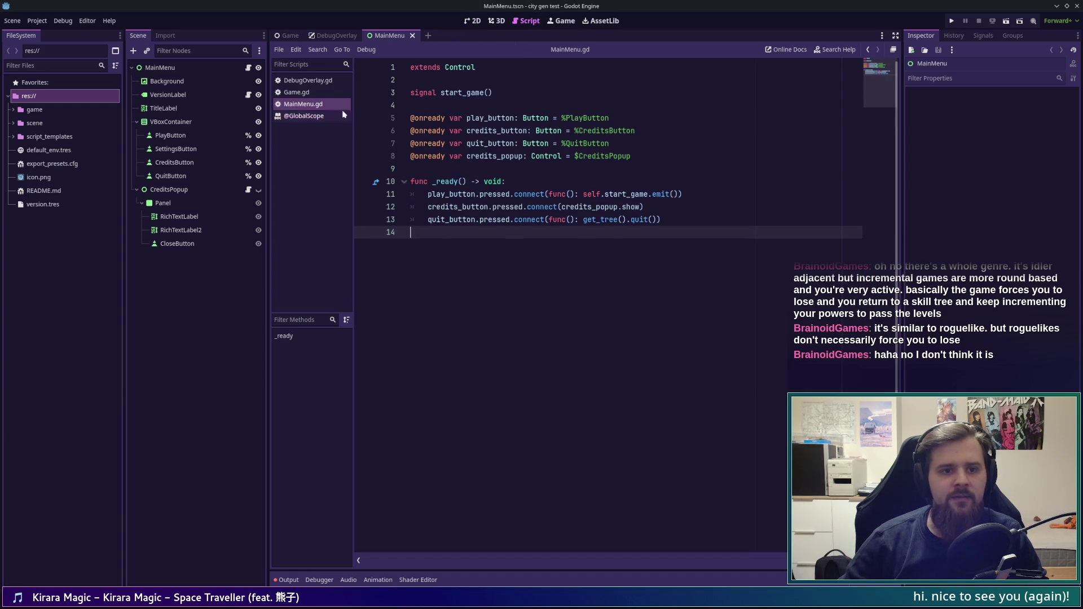
pyautogui.click(324, 95)
pyautogui.click(592, 462)
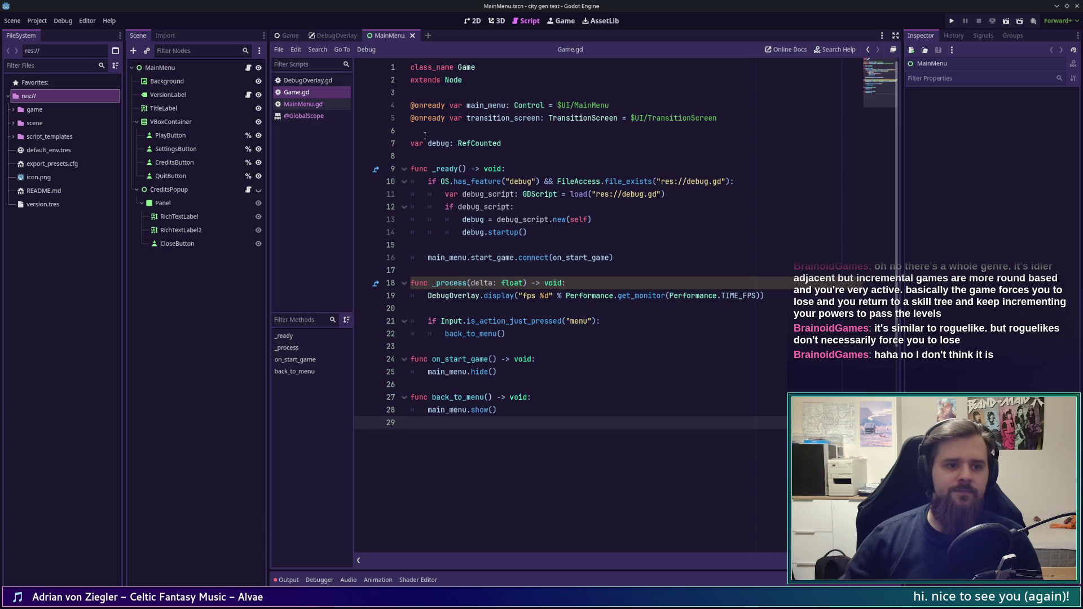
pyautogui.click(472, 20)
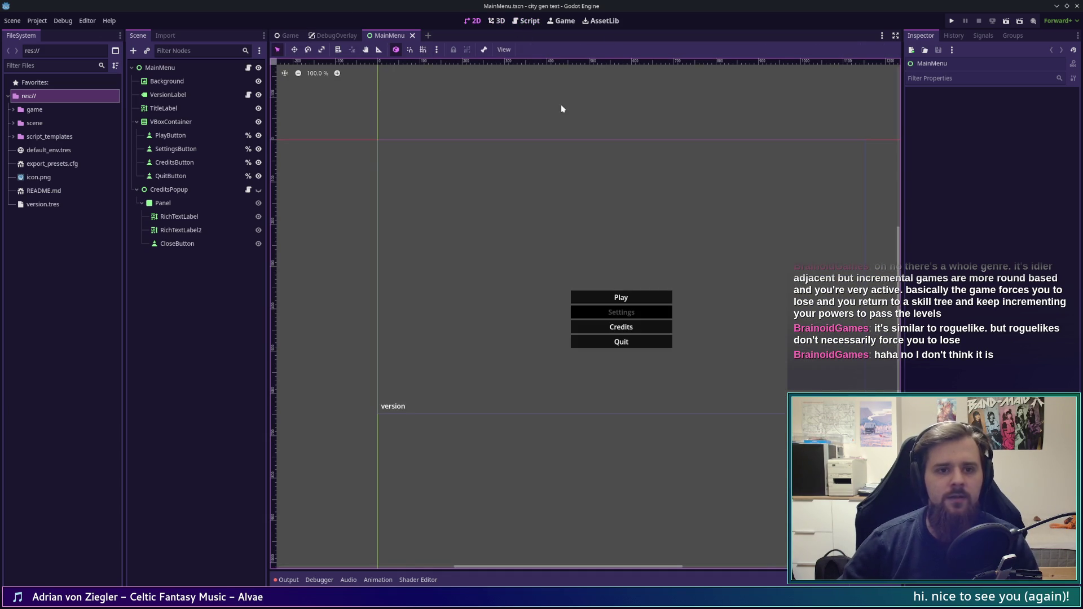
# Step: Show the Game scene's Game.gd script and expand the game and scene folders in FileSystem
pyautogui.scroll(2, 556, 175)
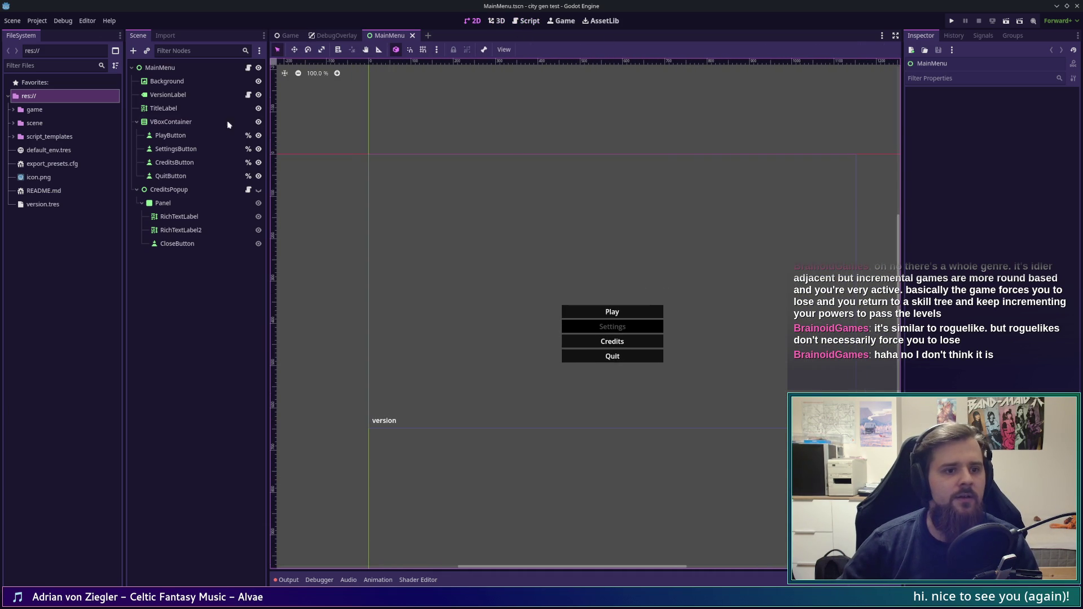
pyautogui.click(290, 35)
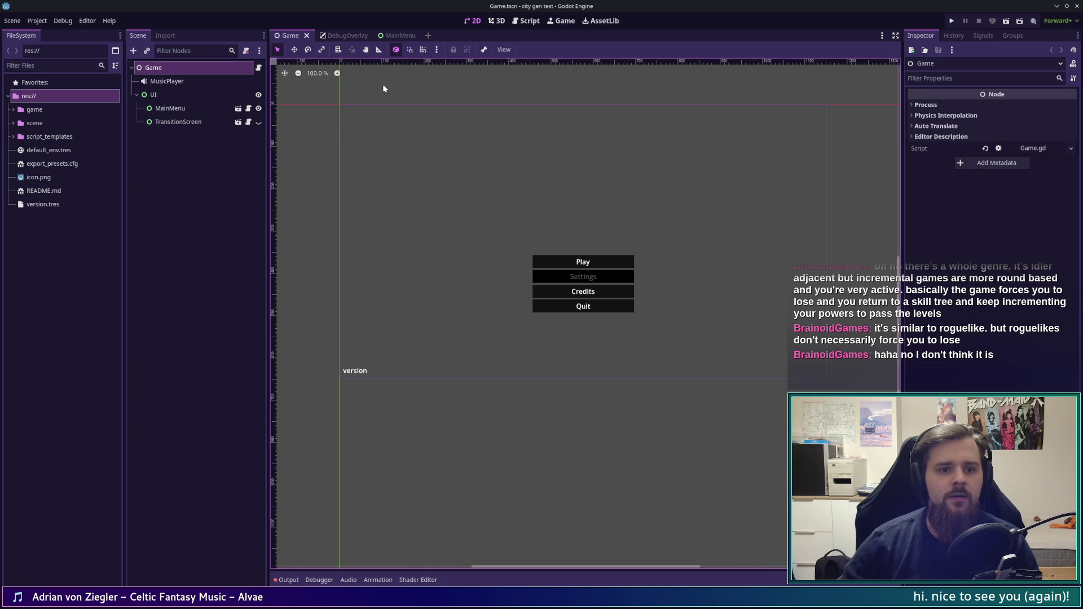
pyautogui.click(528, 21)
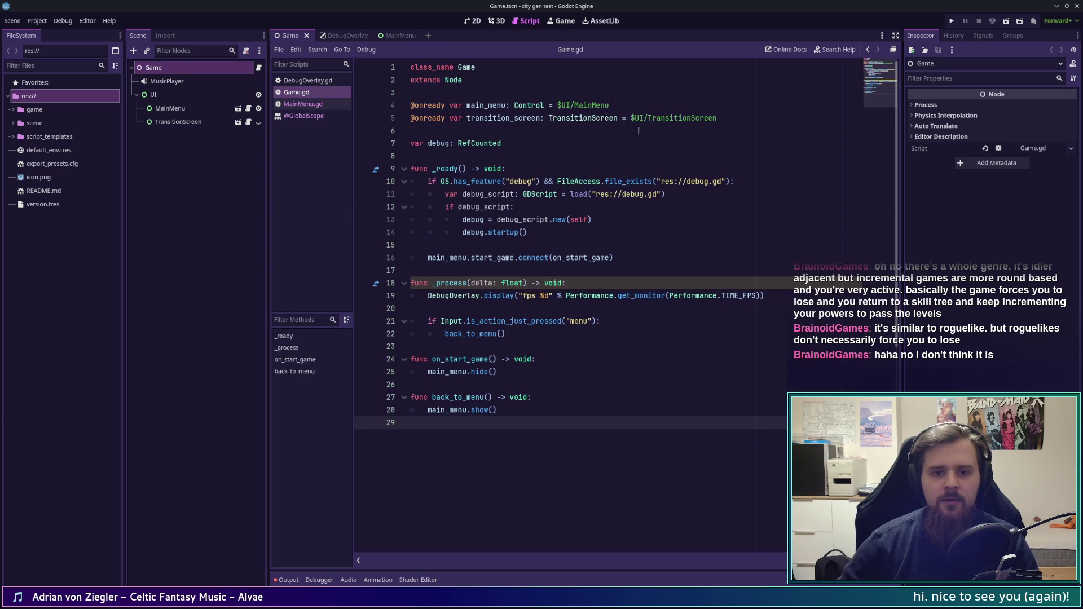
pyautogui.click(659, 256)
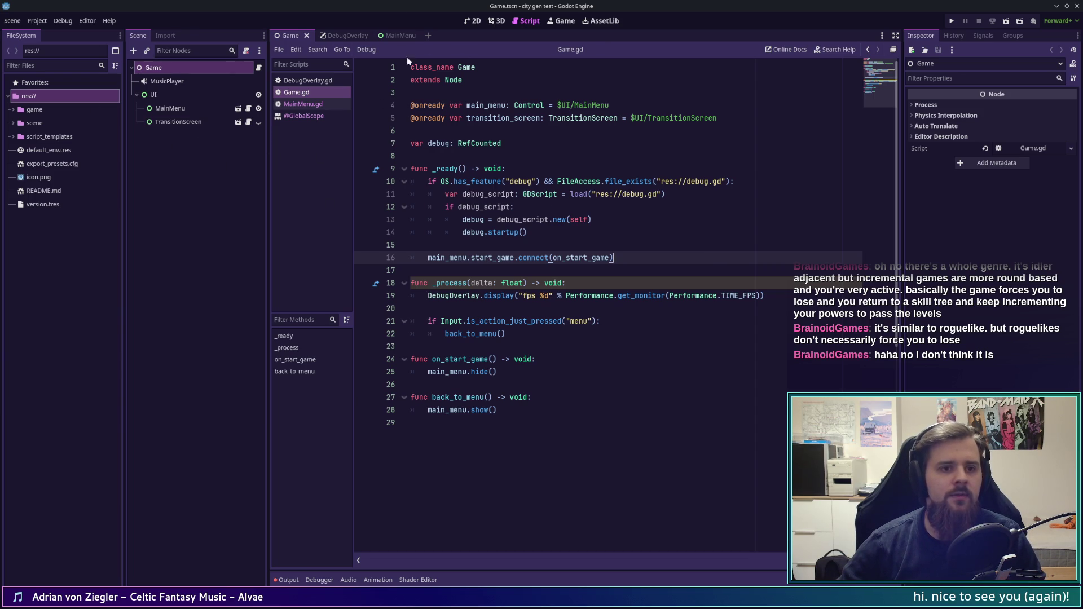
pyautogui.click(13, 123)
pyautogui.click(13, 110)
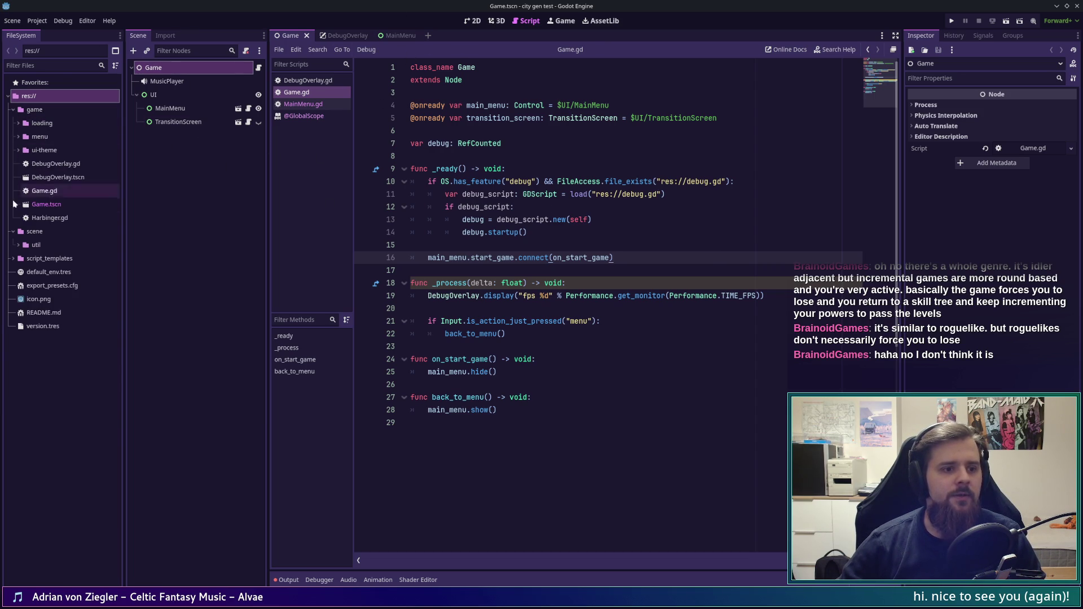
# Step: Create a scene named City in the scene folder and select the new City.tscn
pyautogui.click(13, 257)
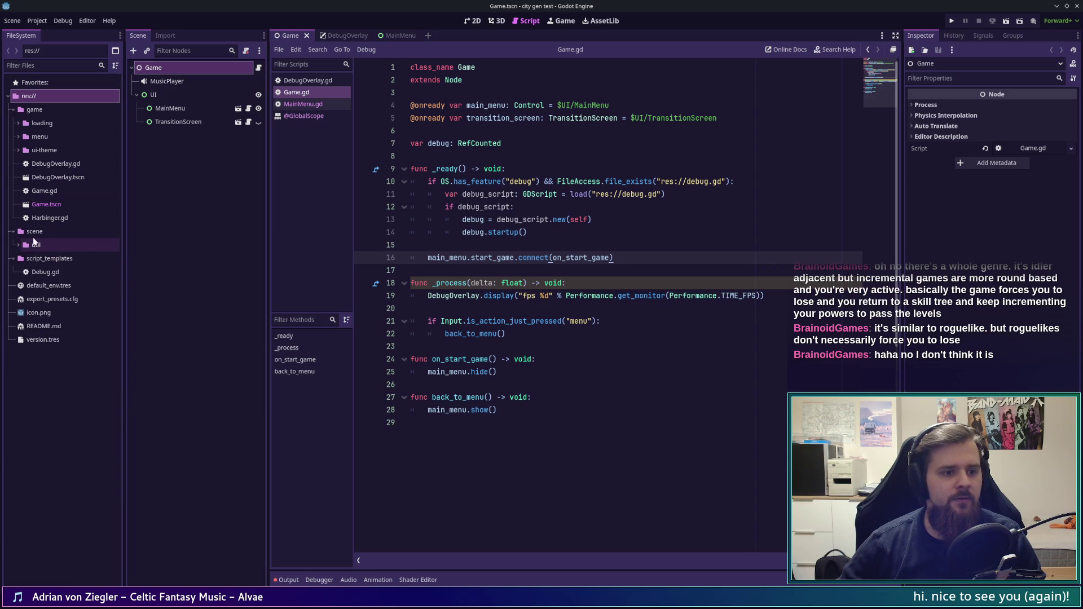
pyautogui.rightClick(35, 233)
pyautogui.moveTo(112, 242)
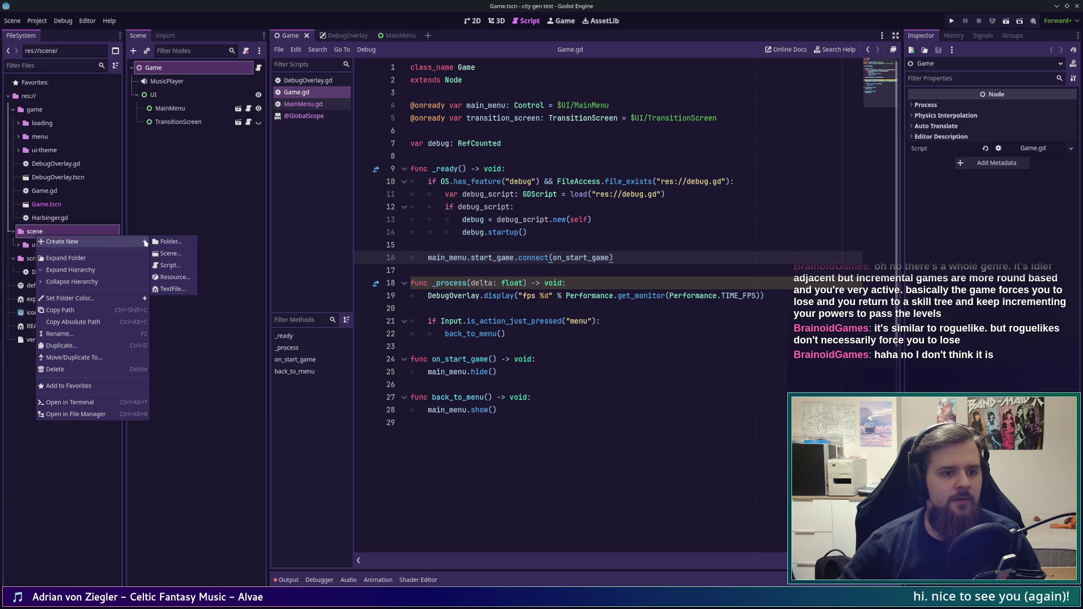
pyautogui.click(184, 257)
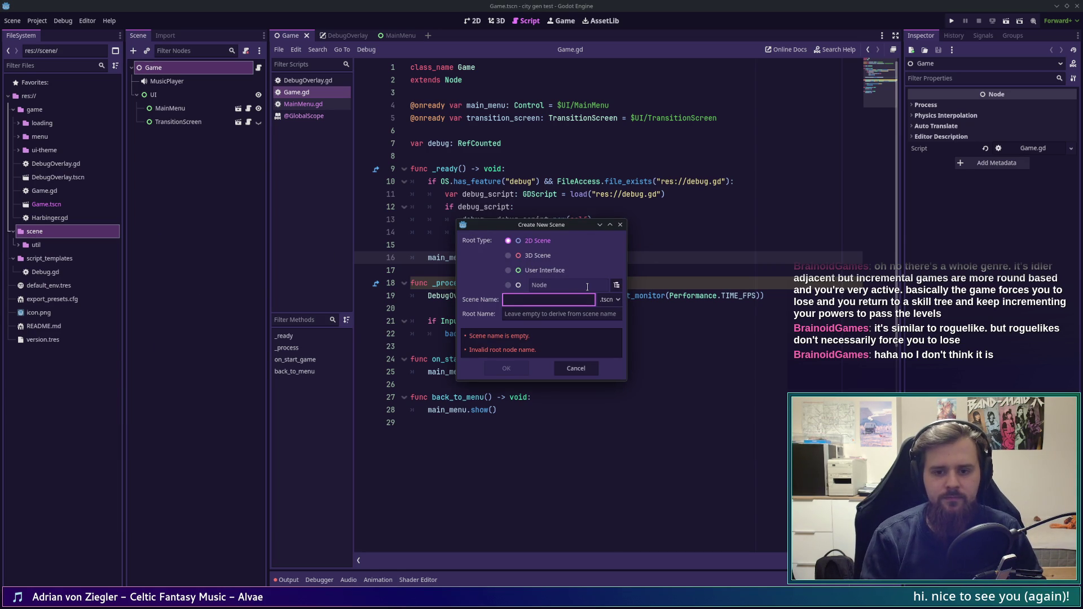
pyautogui.write('City')
pyautogui.press('Return')
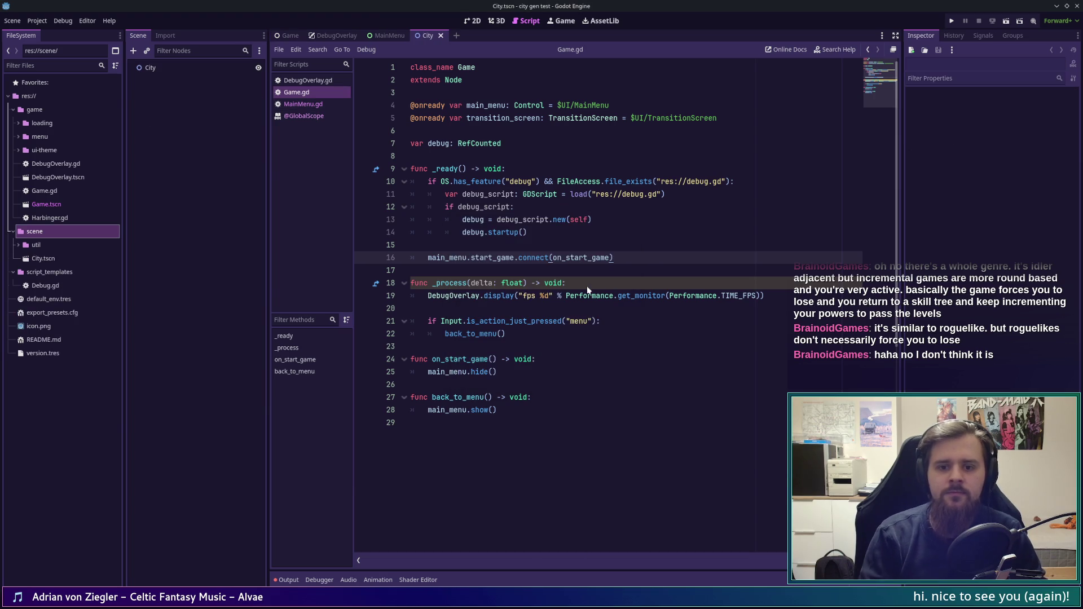
pyautogui.click(66, 262)
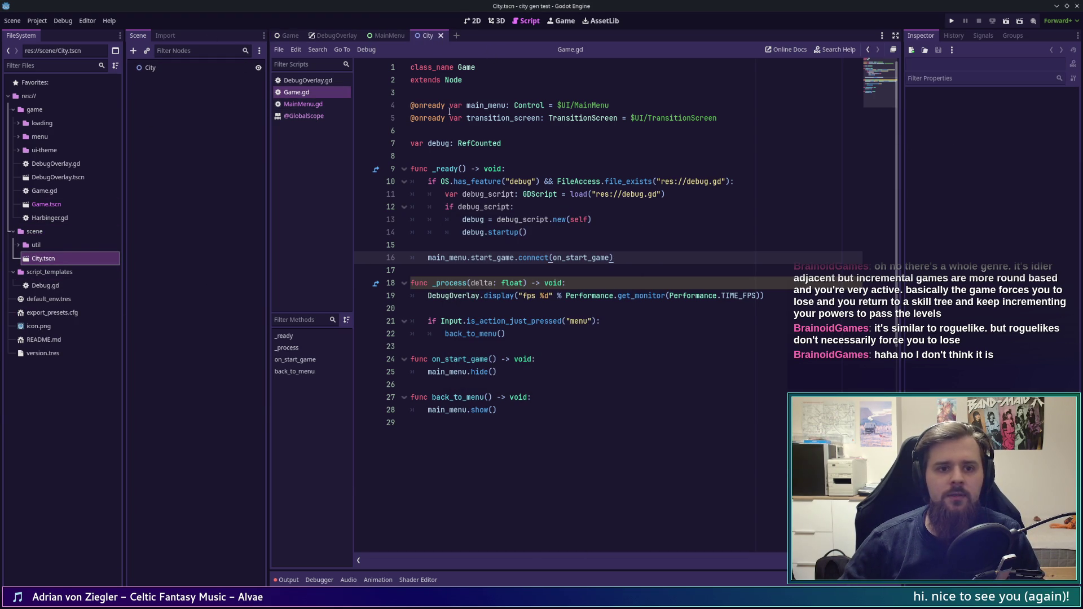
pyautogui.click(592, 136)
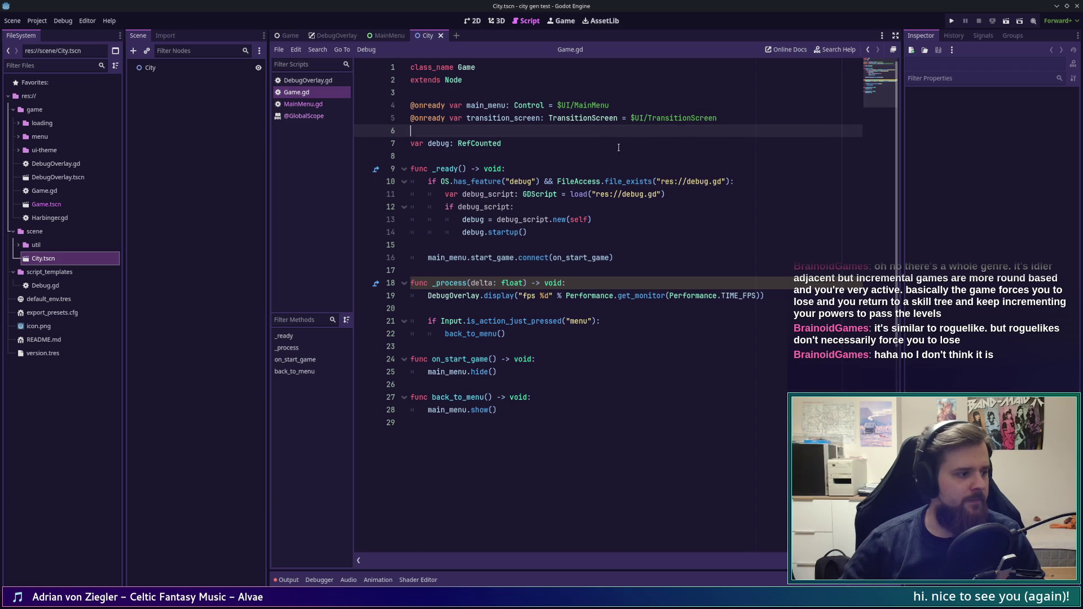
pyautogui.press('F12')
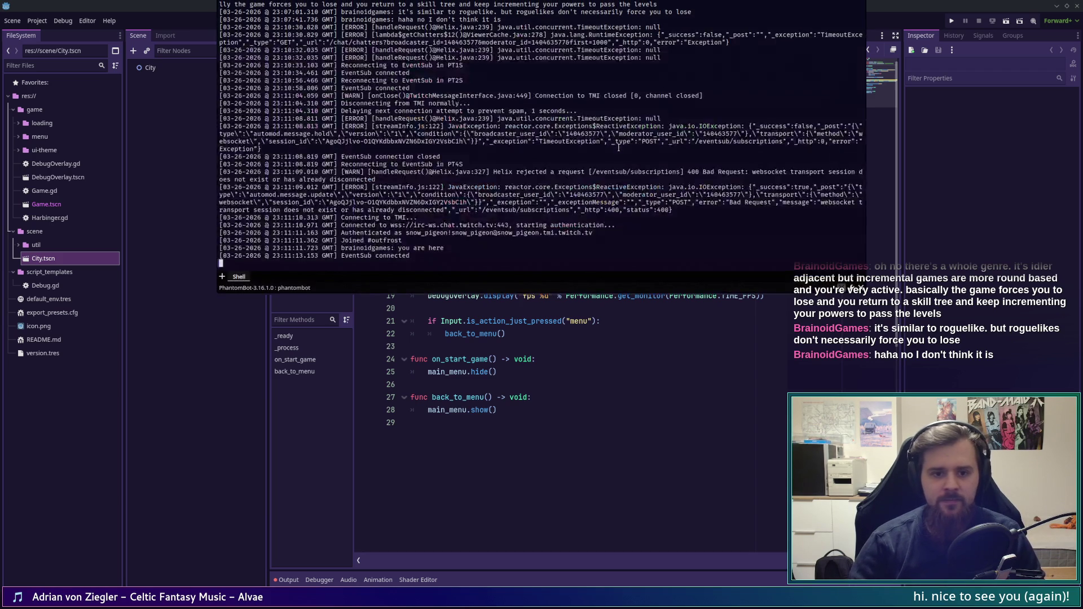
pyautogui.press('F12')
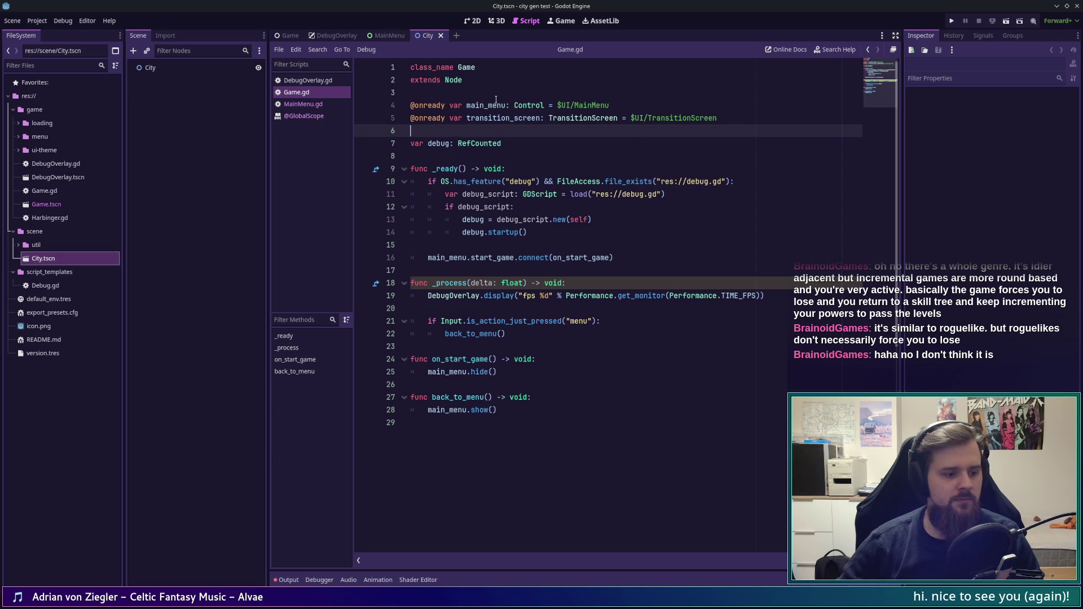
pyautogui.click(743, 118)
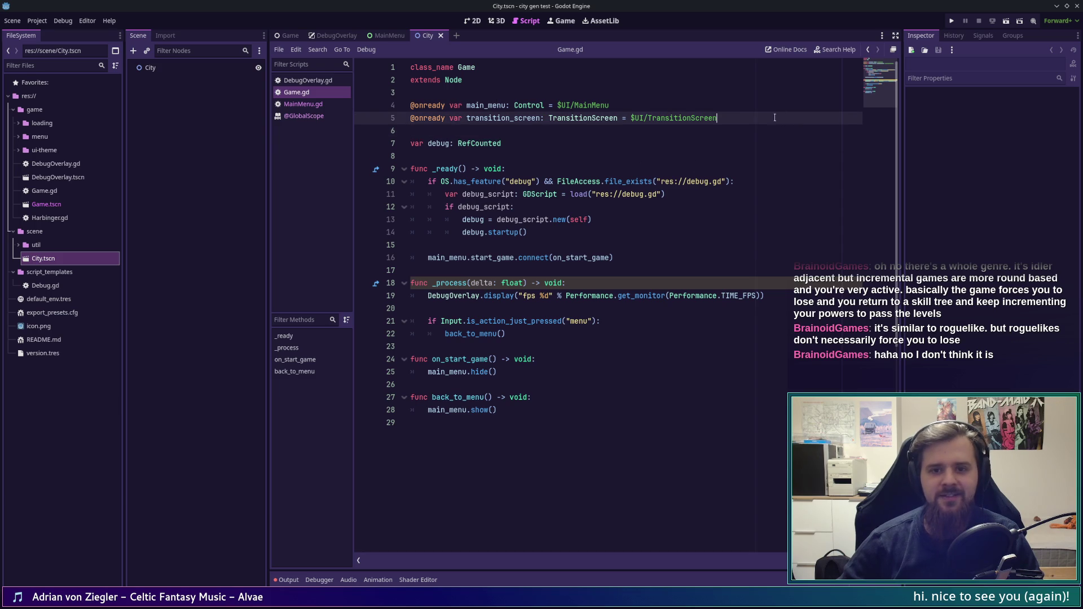
# Step: Add a preload constant for res://scene/City.tscn near the top of Game.gd and save
pyautogui.moveTo(743, 118)
pyautogui.mouseDown()
pyautogui.moveTo(466, 118)
pyautogui.moveTo(411, 105)
pyautogui.moveTo(783, 121)
pyautogui.mouseUp()
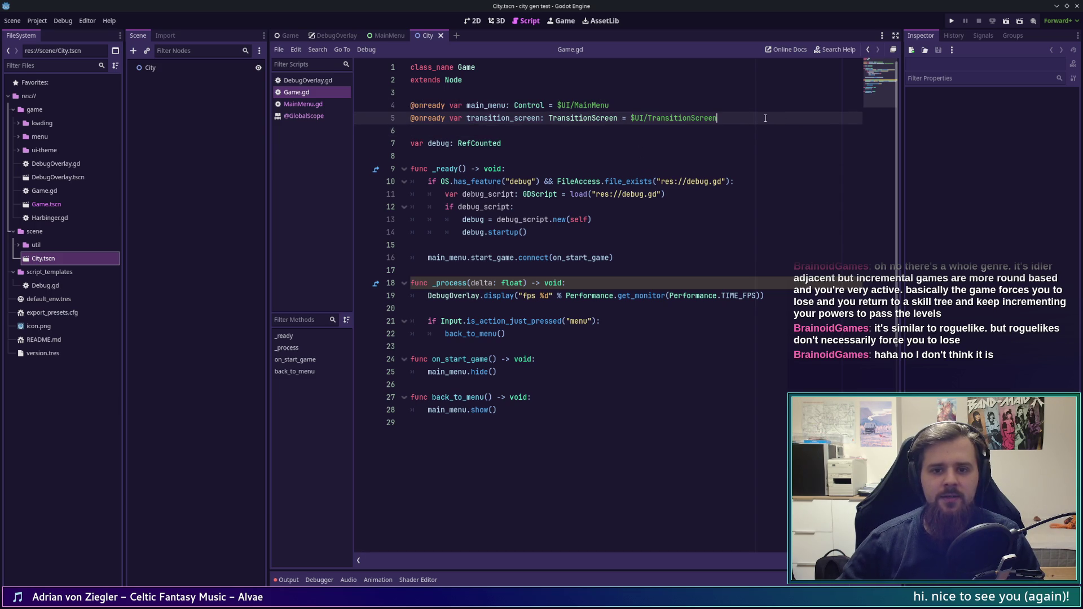
pyautogui.press('Up')
pyautogui.press('Up')
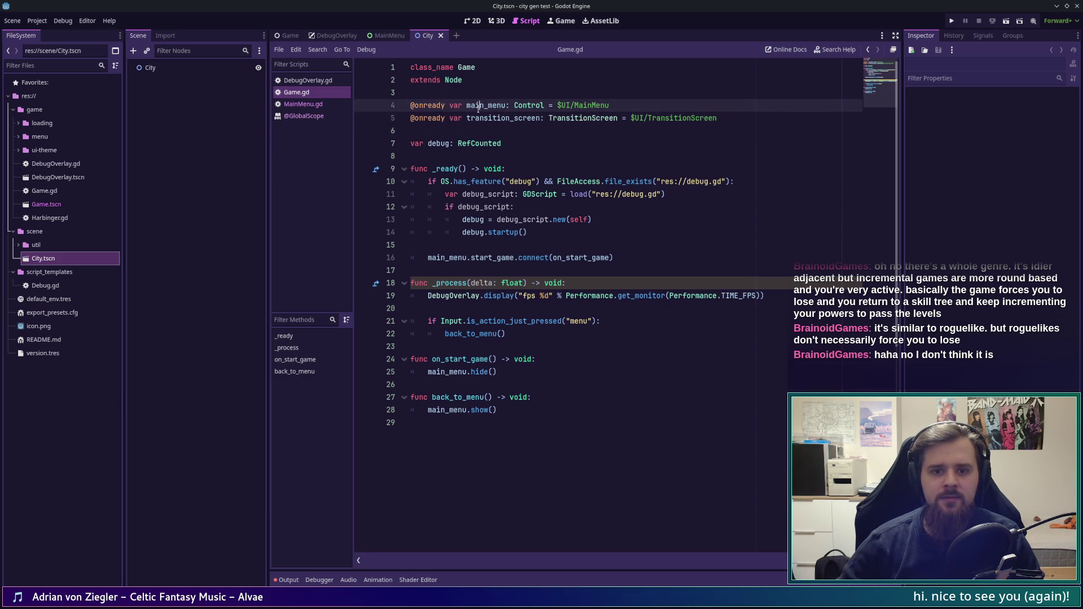
pyautogui.press('Return')
pyautogui.press('Return')
pyautogui.press('Up')
pyautogui.moveTo(41, 258); pyautogui.dragTo(410, 106)
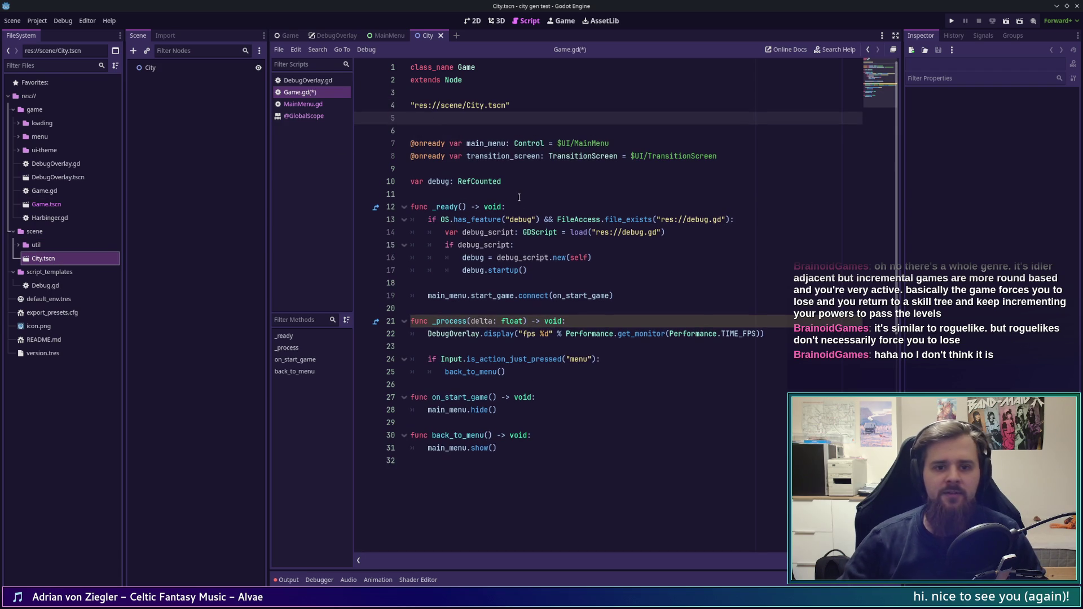
pyautogui.hotkey('ctrl', 'z')
pyautogui.moveTo(59, 262)
pyautogui.mouseDown()
pyautogui.moveTo(425, 112)
pyautogui.moveTo(418, 106)
pyautogui.mouseUp()
pyautogui.moveTo(89, 282)
pyautogui.mouseDown()
pyautogui.moveTo(415, 119)
pyautogui.moveTo(169, 243)
pyautogui.moveTo(427, 130)
pyautogui.mouseUp()
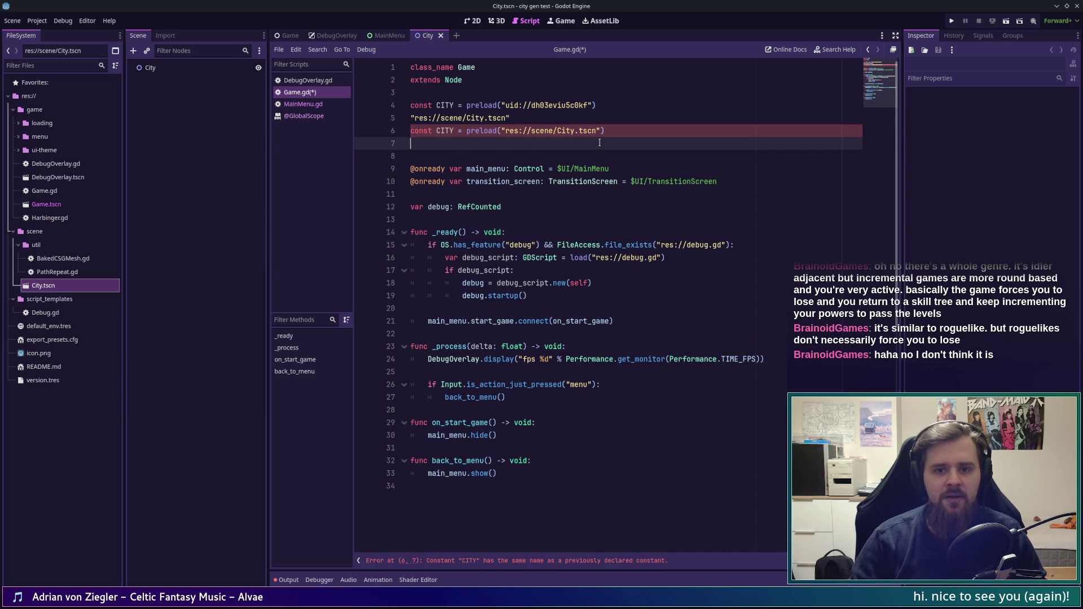
pyautogui.press('Up')
pyautogui.hotkey('shift', 'Up')
pyautogui.hotkey('shift', 'Up')
pyautogui.press('BackSpace')
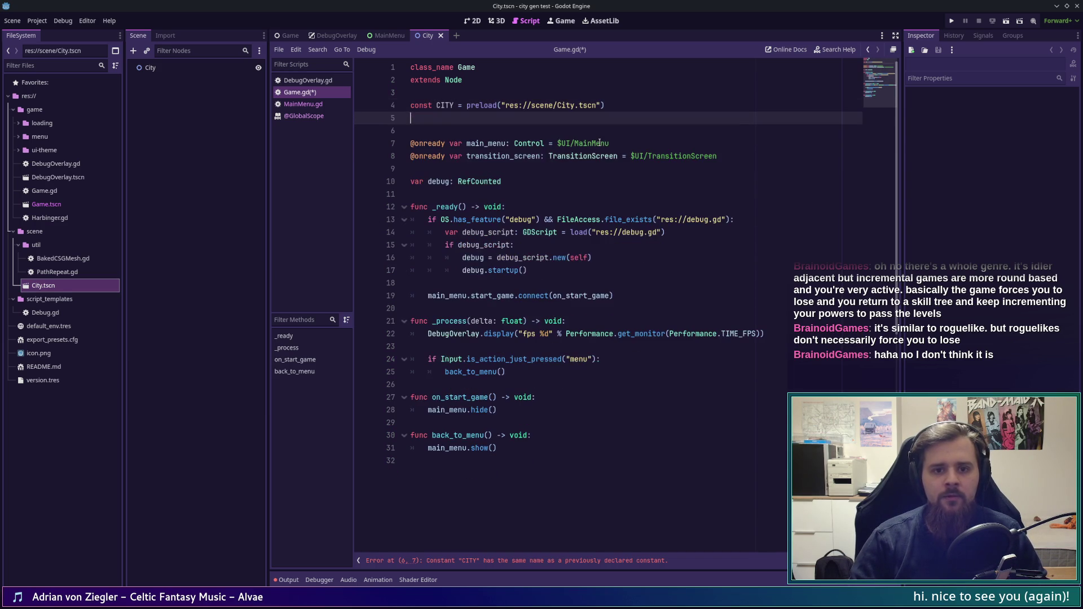
pyautogui.press('Down')
pyautogui.press('Delete')
pyautogui.hotkey('ctrl', 's')
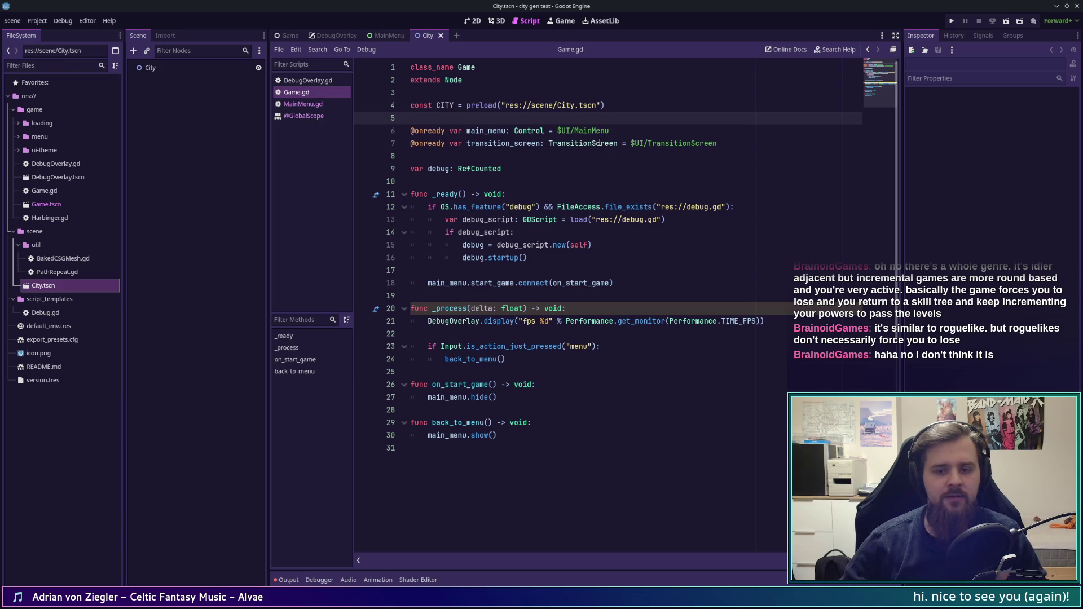
# Step: Rename the constant to CITY_SCN and delete the start_game connect call on line 18
pyautogui.doubleClick(445, 105)
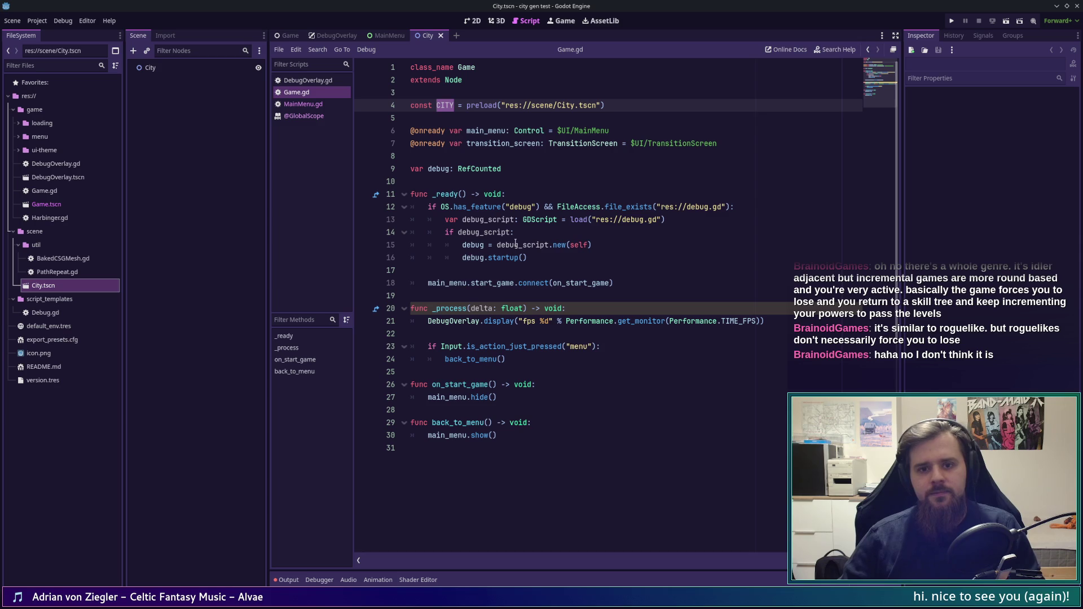
pyautogui.moveTo(510, 237)
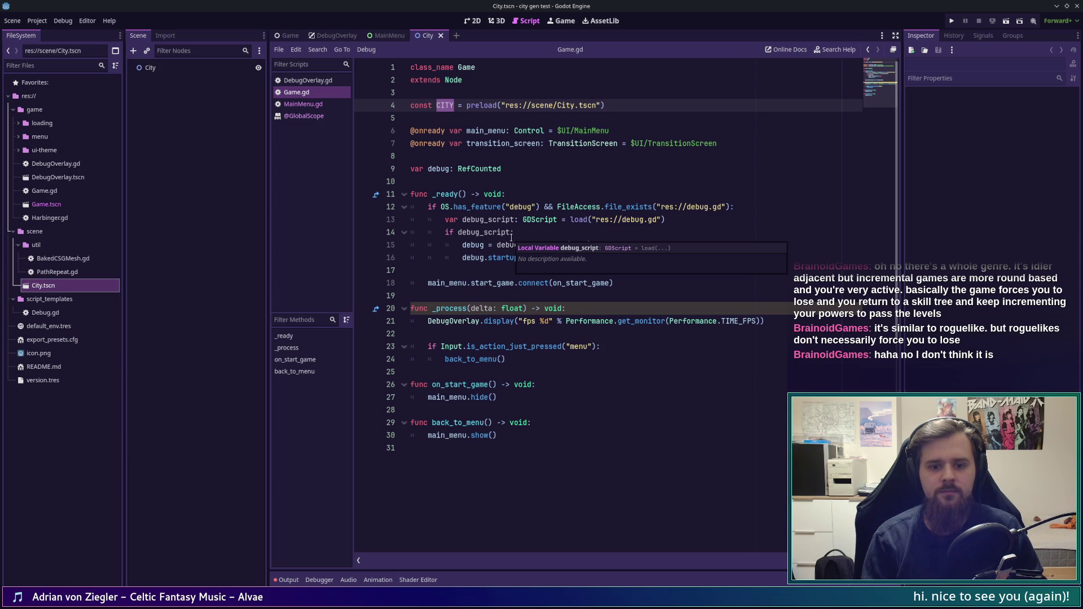
pyautogui.press('Escape')
pyautogui.write('_SCN')
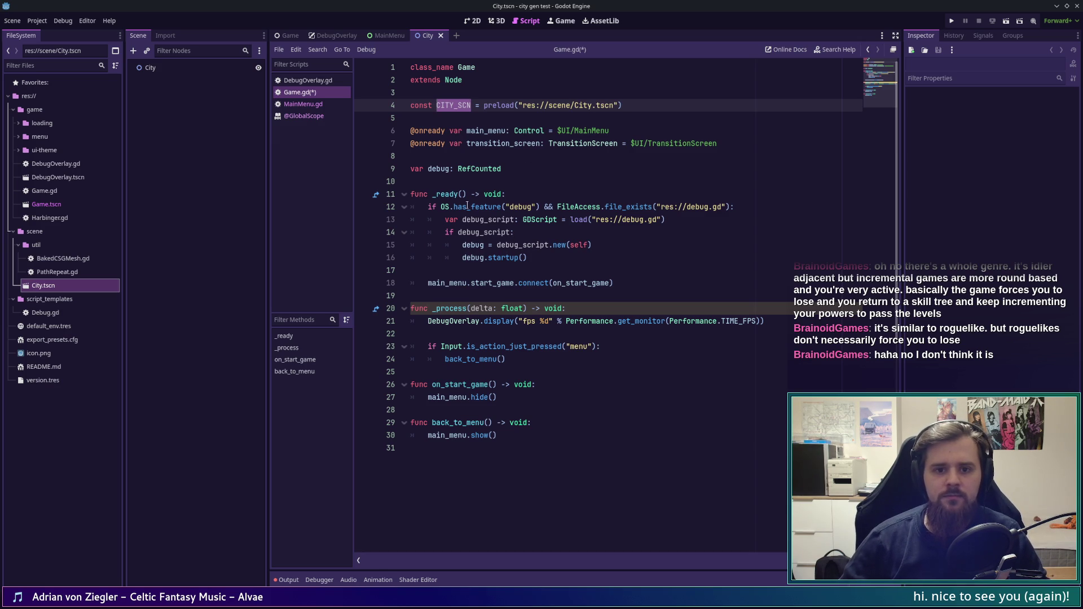
pyautogui.click(679, 286)
pyautogui.hotkey('shift', 'Home')
pyautogui.press('BackSpace')
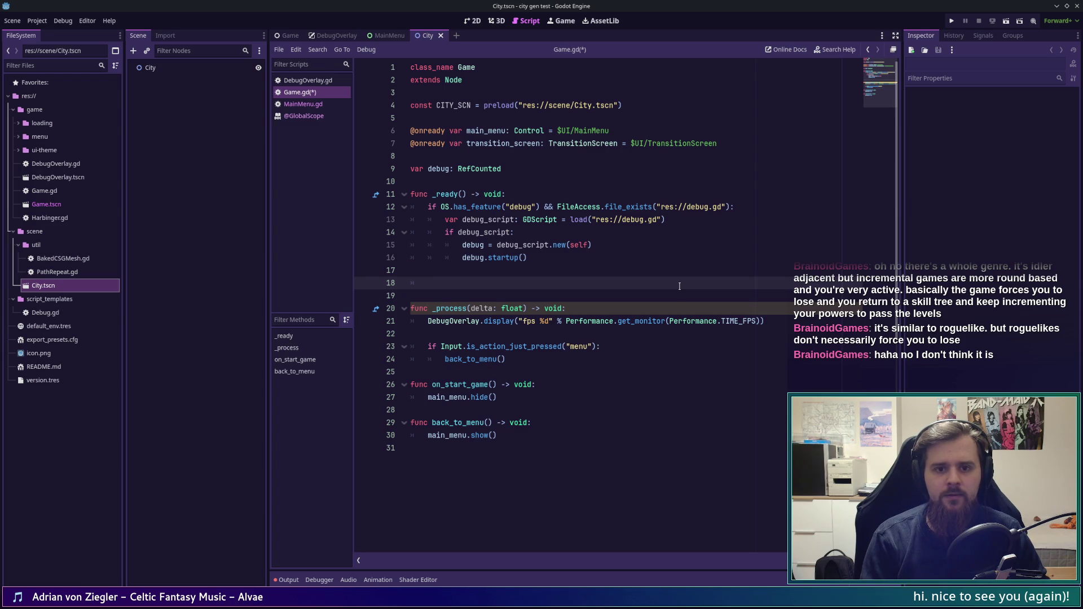
# Step: Write add_child(CITY_SCN.instantiate()) on line 18 of _ready
pyautogui.write('CITY_SCN.ins')
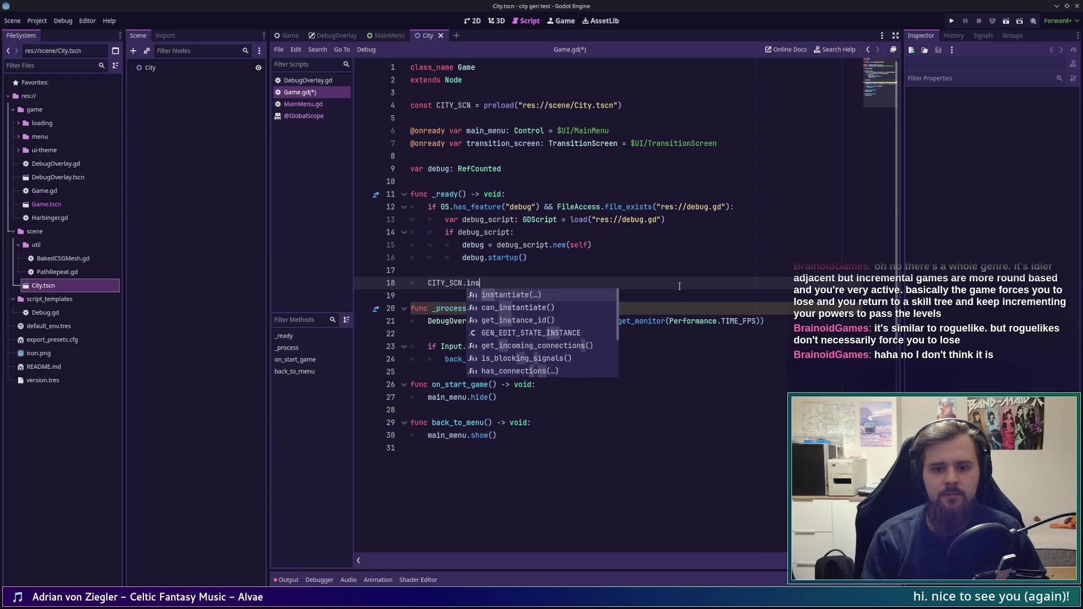
pyautogui.write('tan')
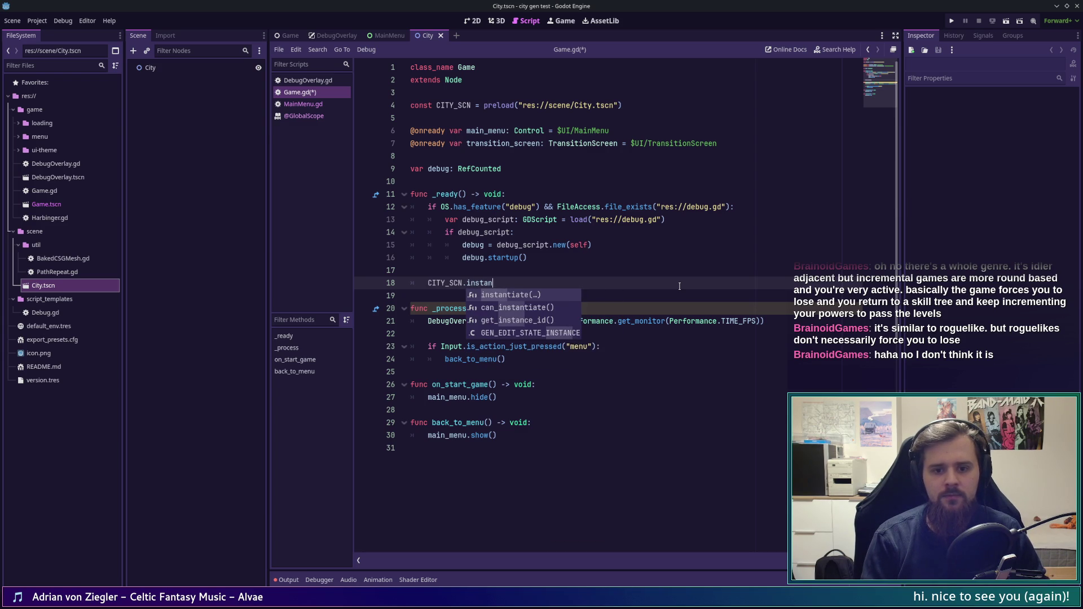
pyautogui.press('Return')
pyautogui.press('Home')
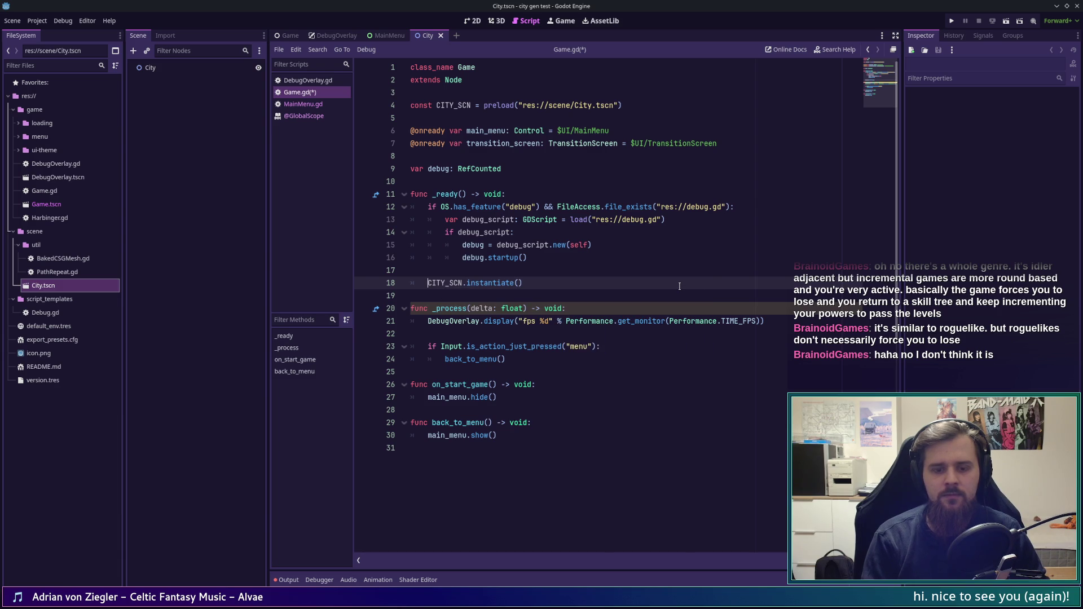
pyautogui.write('add_')
pyautogui.press('Return')
pyautogui.press('BackSpace')
pyautogui.press('BackSpace')
pyautogui.press('BackSpace')
pyautogui.write('il')
pyautogui.press('Return')
pyautogui.press('End')
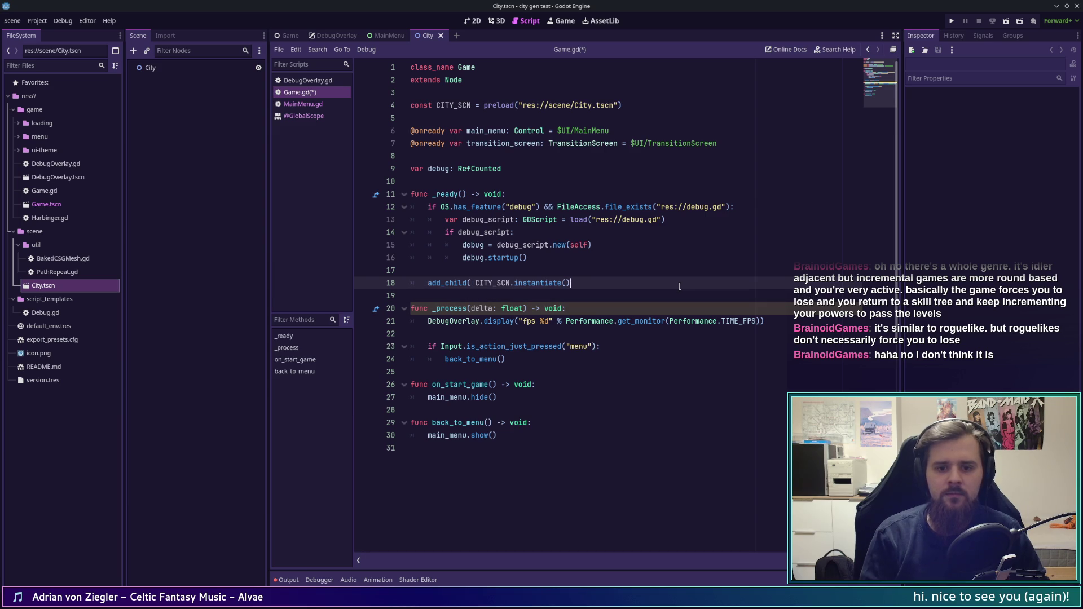
pyautogui.write(')')
pyautogui.hotkey('ctrl', 'Left')
pyautogui.press('BackSpace')
pyautogui.press('End')
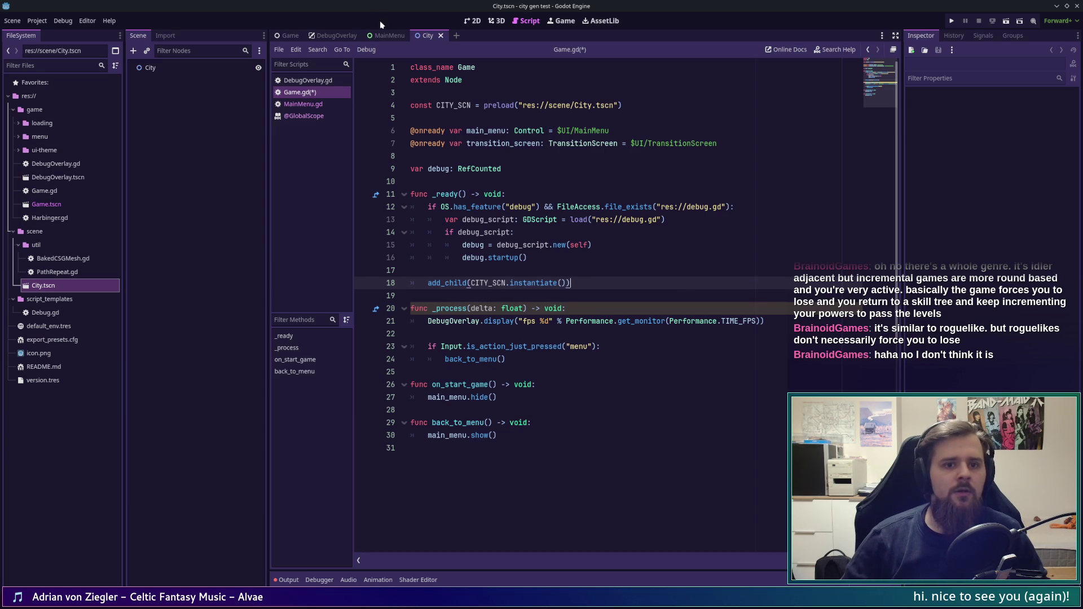
# Step: Switch between the Game and City scene tabs and save Game.gd
pyautogui.click(290, 34)
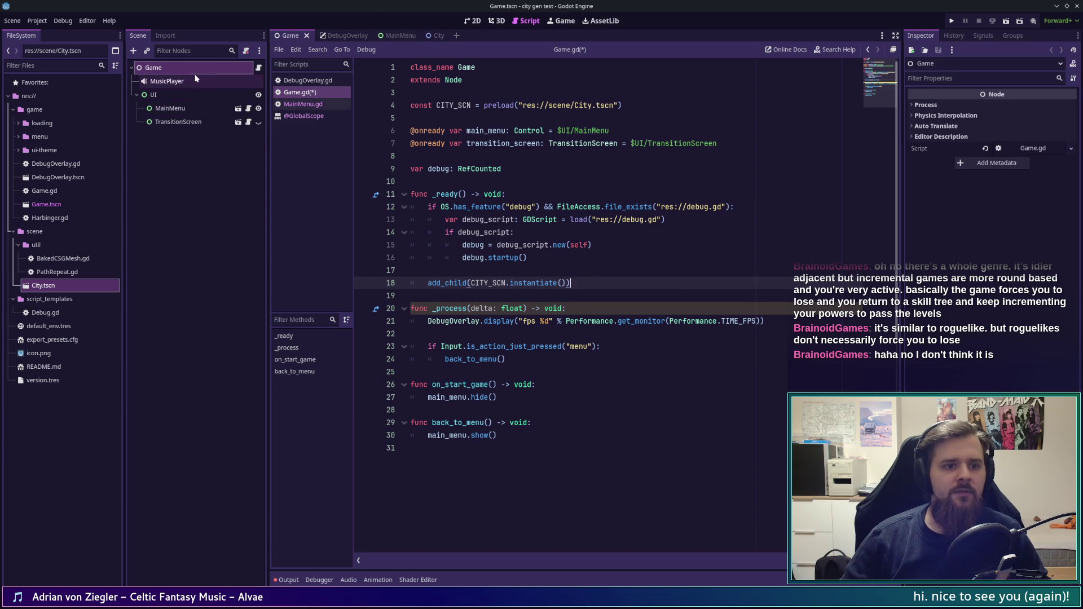
pyautogui.click(434, 35)
pyautogui.click(542, 295)
pyautogui.hotkey('ctrl', 's')
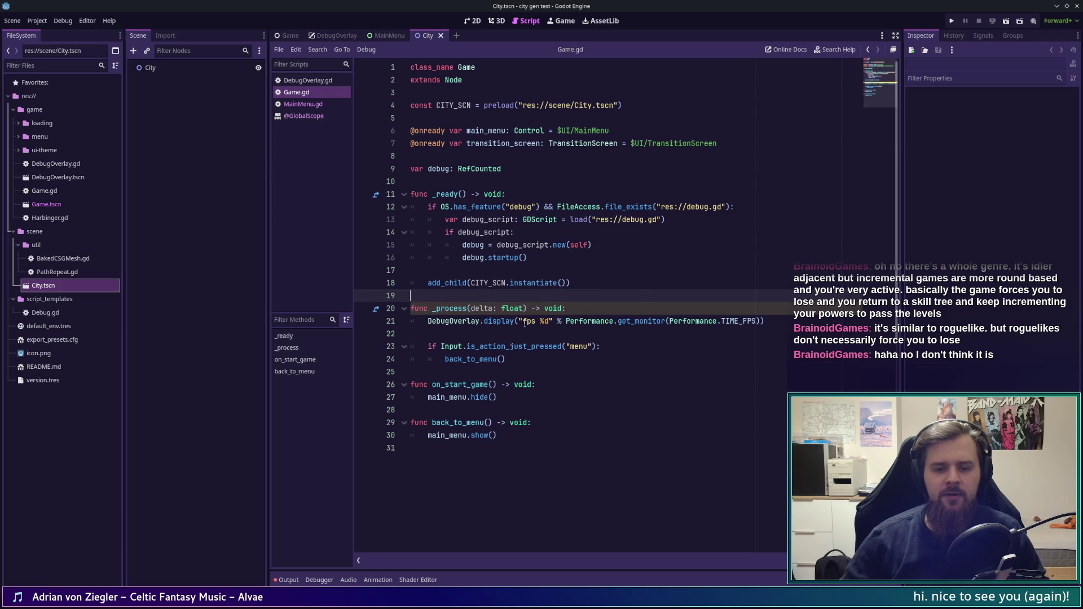
# Step: Check the unused-parameter warning and rename _process's delta parameter to _delta
pyautogui.click(482, 308)
pyautogui.click(807, 560)
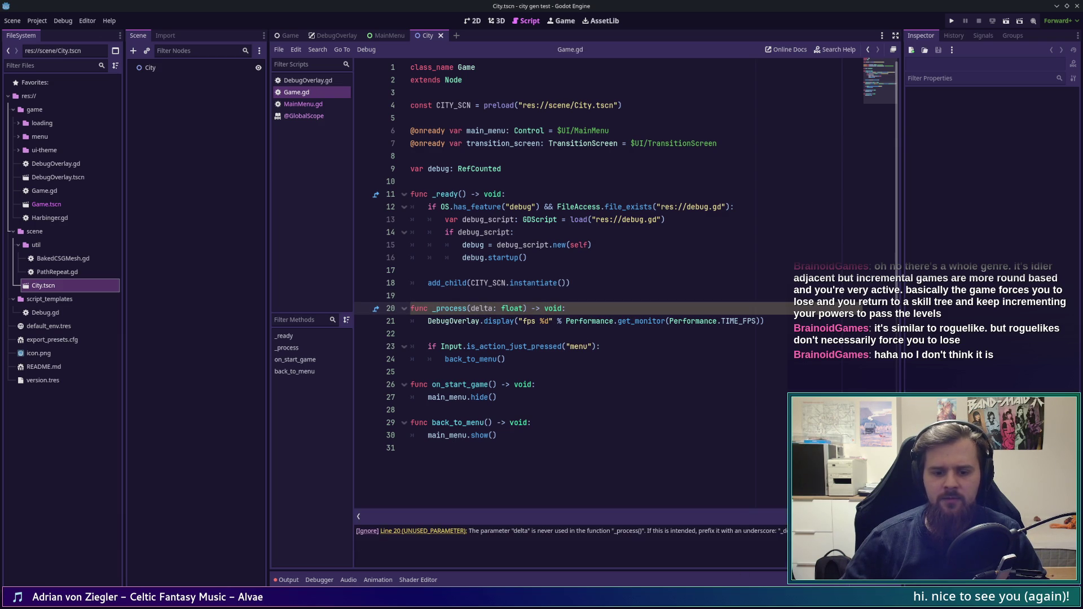
pyautogui.click(807, 516)
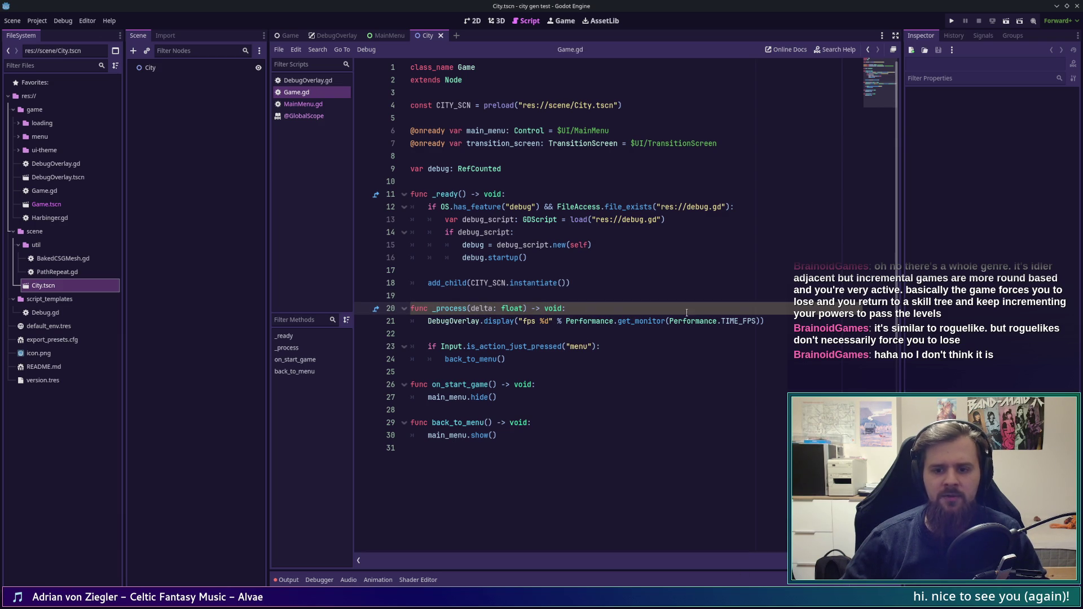
pyautogui.click(506, 332)
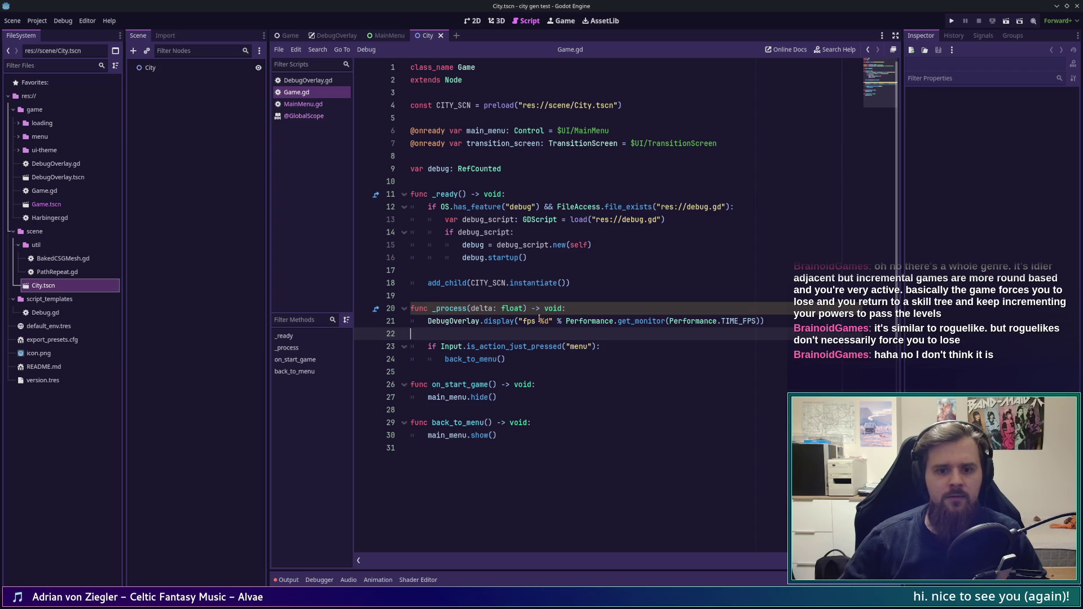
pyautogui.press('Up')
pyautogui.press('Up')
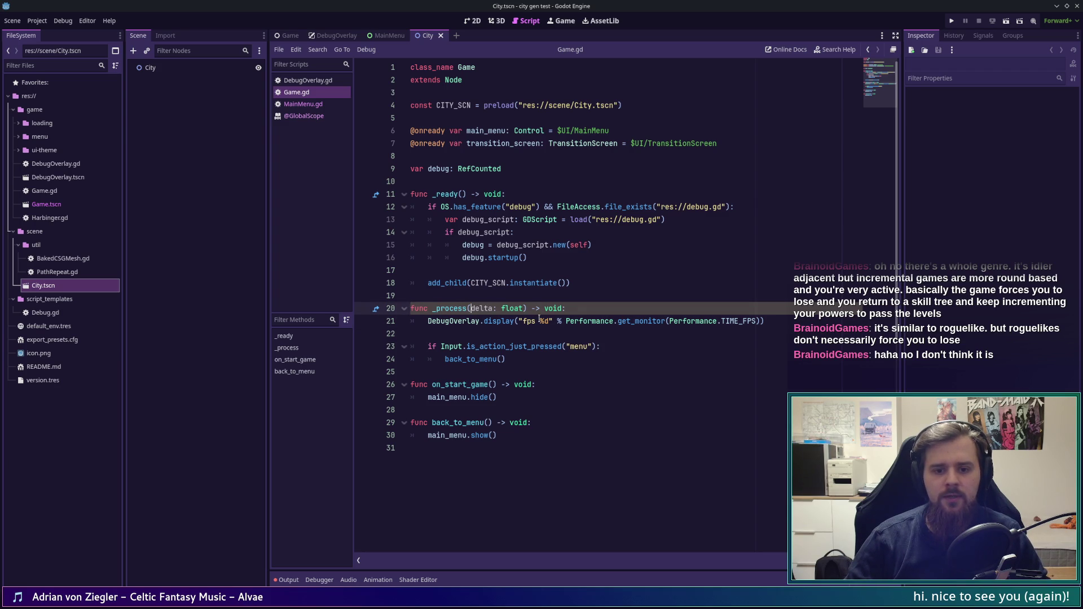
pyautogui.hotkey('ctrl', 'Left')
pyautogui.write('_')
# Step: Comment out the menu input check lines in _process with Ctrl+K and save
pyautogui.press('Down')
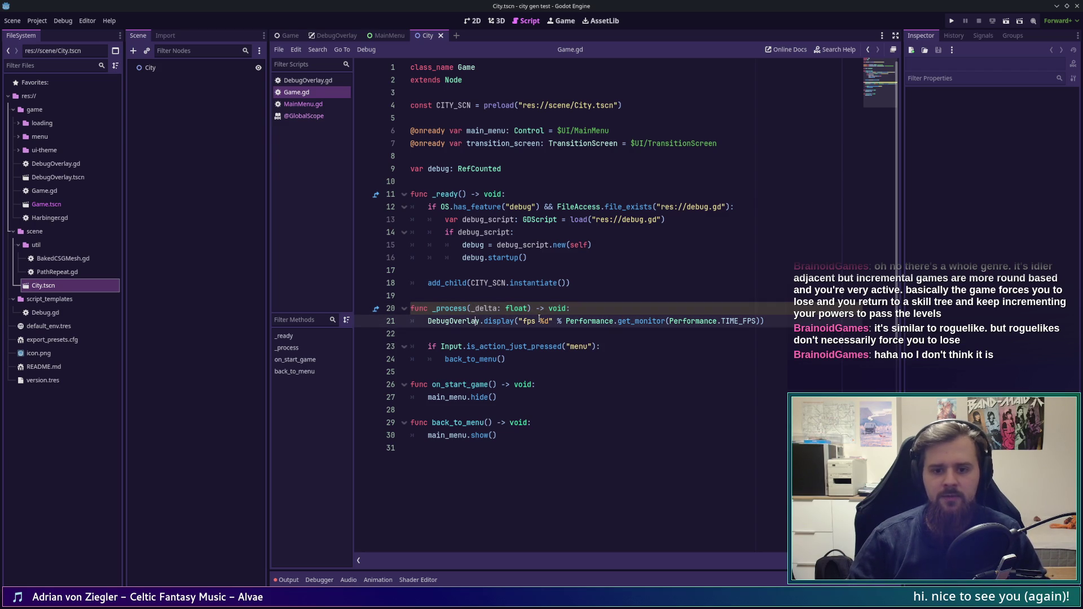
pyautogui.press('Down')
pyautogui.press('Down')
pyautogui.press('Down')
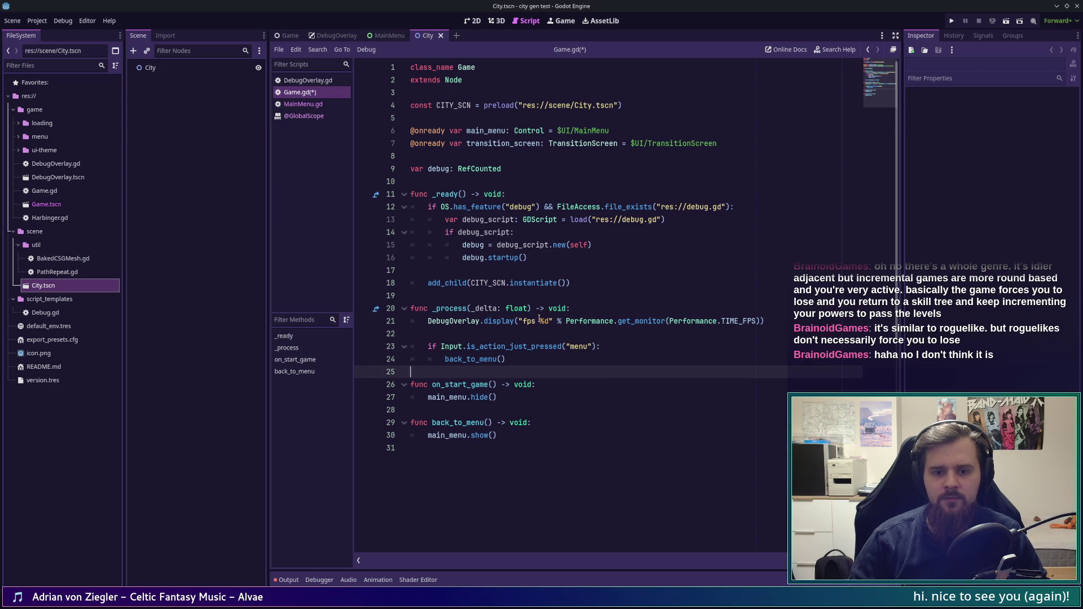
pyautogui.press('Up')
pyautogui.press('Up')
pyautogui.hotkey('ctrl', 'Right')
pyautogui.hotkey('ctrl', 'Right')
pyautogui.hotkey('ctrl', 'Right')
pyautogui.press('Right')
pyautogui.press('Right')
pyautogui.press('Right')
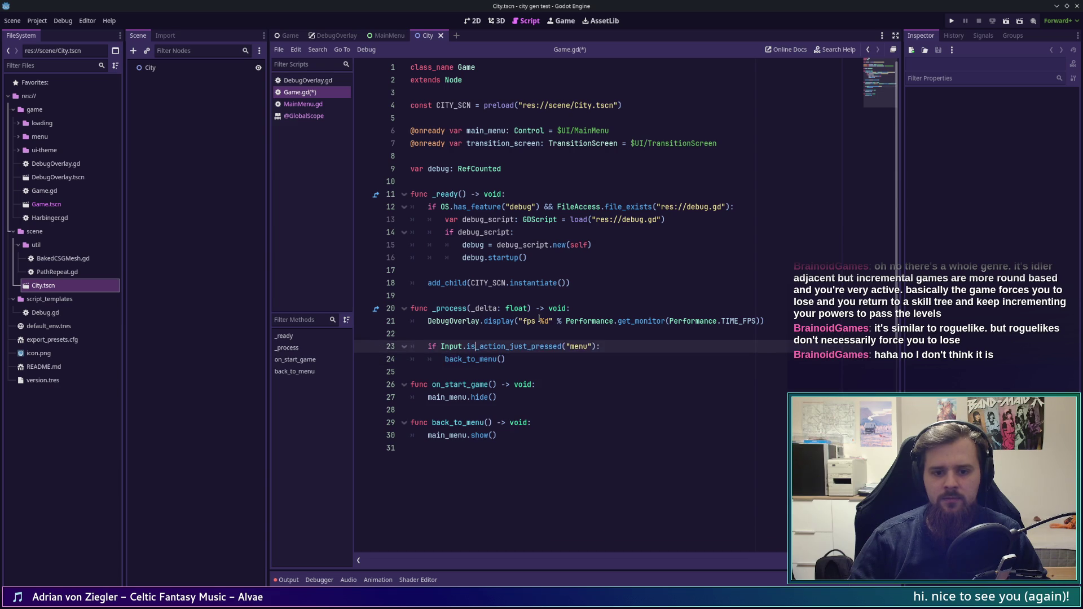
pyautogui.hotkey('shift', 'Down')
pyautogui.hotkey('shift', 'Down')
pyautogui.hotkey('ctrl', 'k')
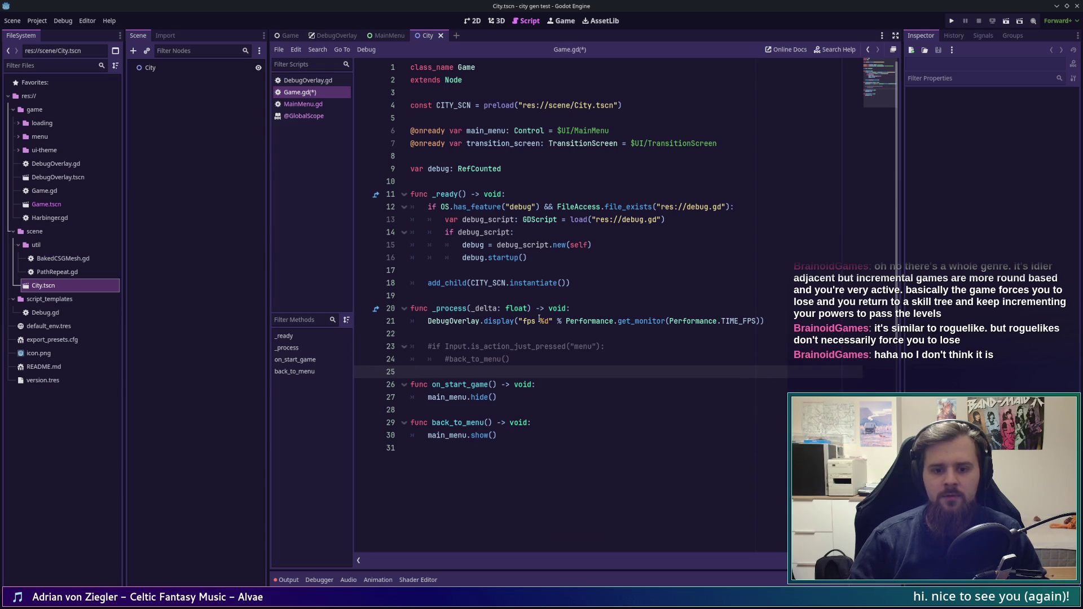
pyautogui.hotkey('ctrl', 's')
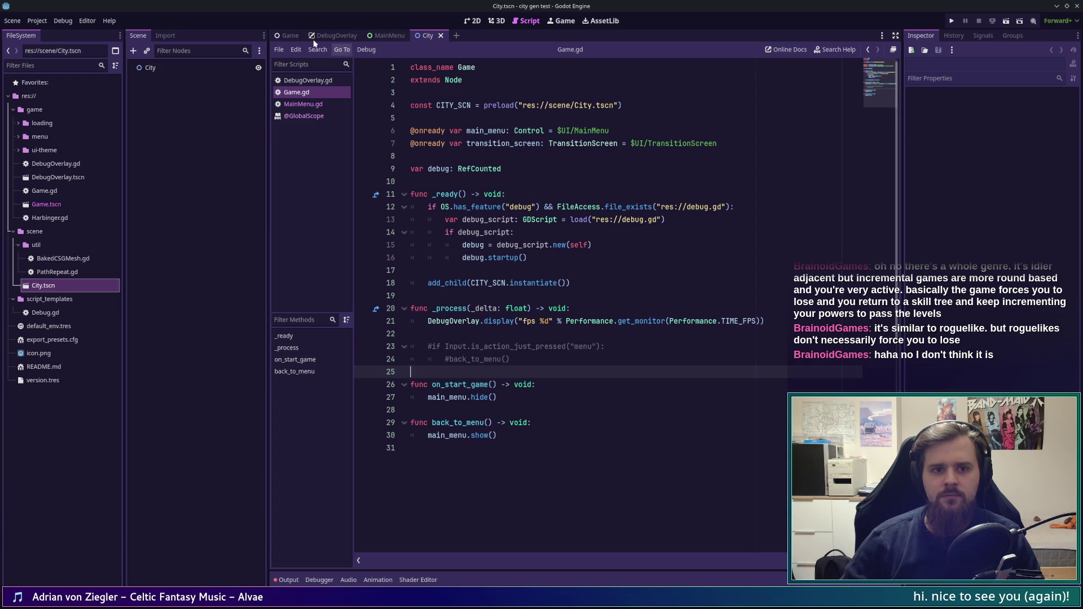
# Step: Hide the MainMenu node in the Game scene's 2D view, save, and go back to Game.gd line 18
pyautogui.click(289, 35)
pyautogui.click(476, 20)
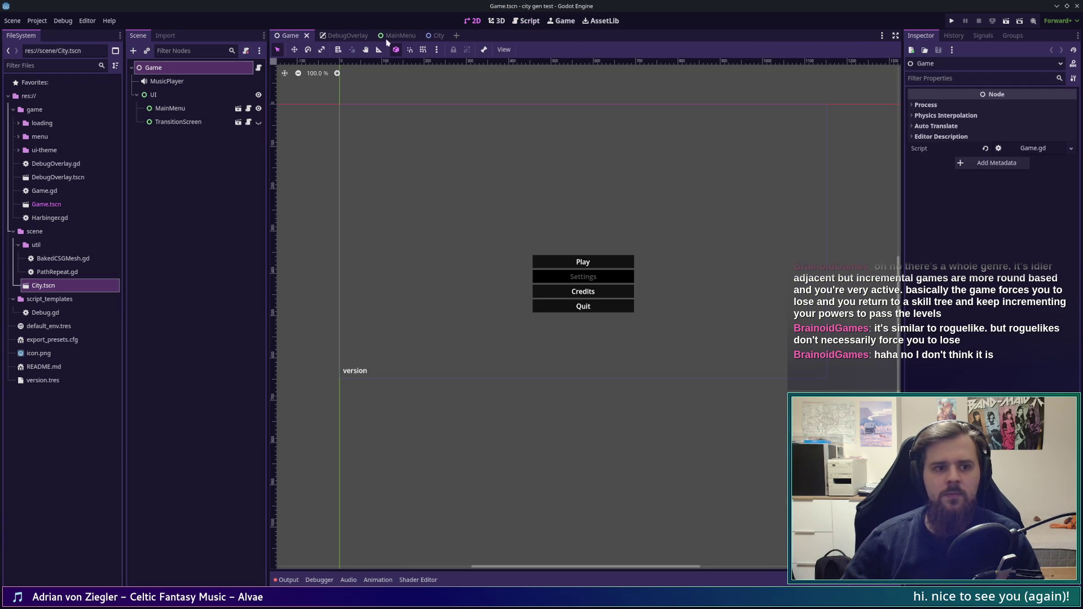
pyautogui.click(259, 108)
pyautogui.hotkey('ctrl', 's')
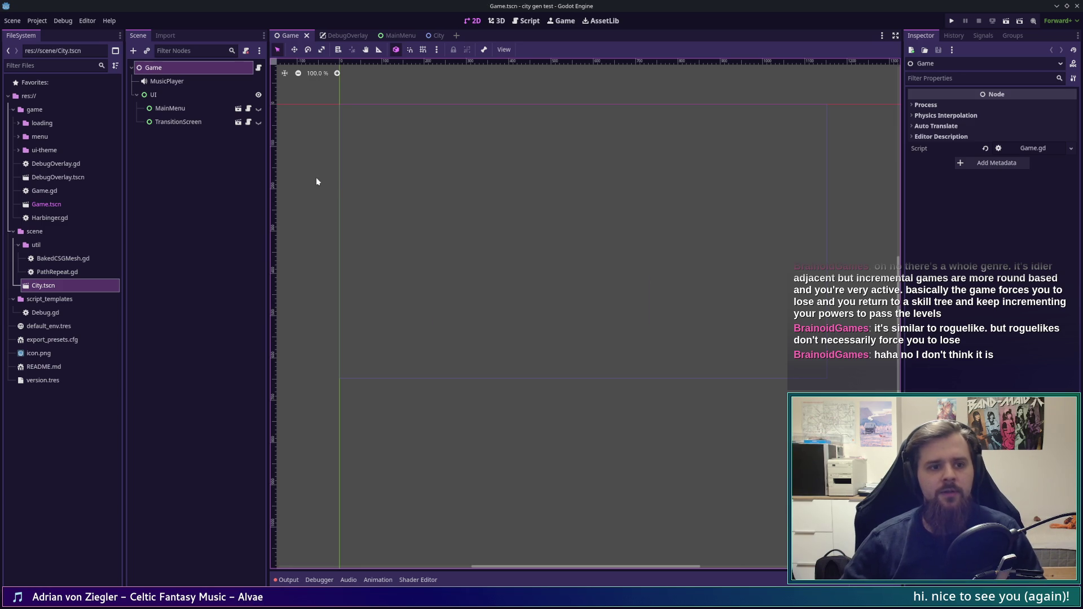
pyautogui.click(529, 21)
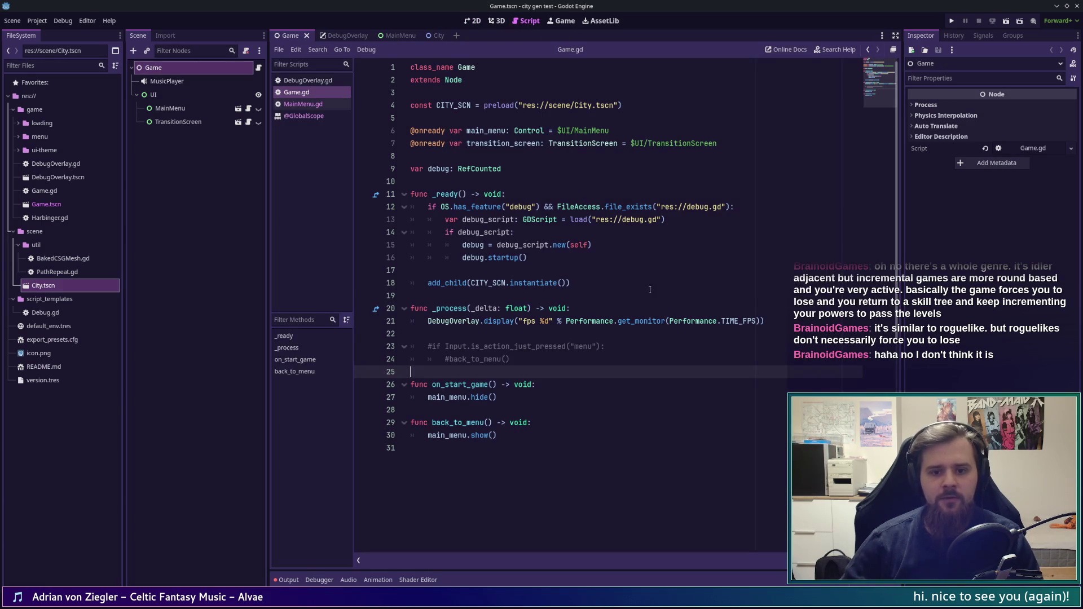
pyautogui.click(569, 283)
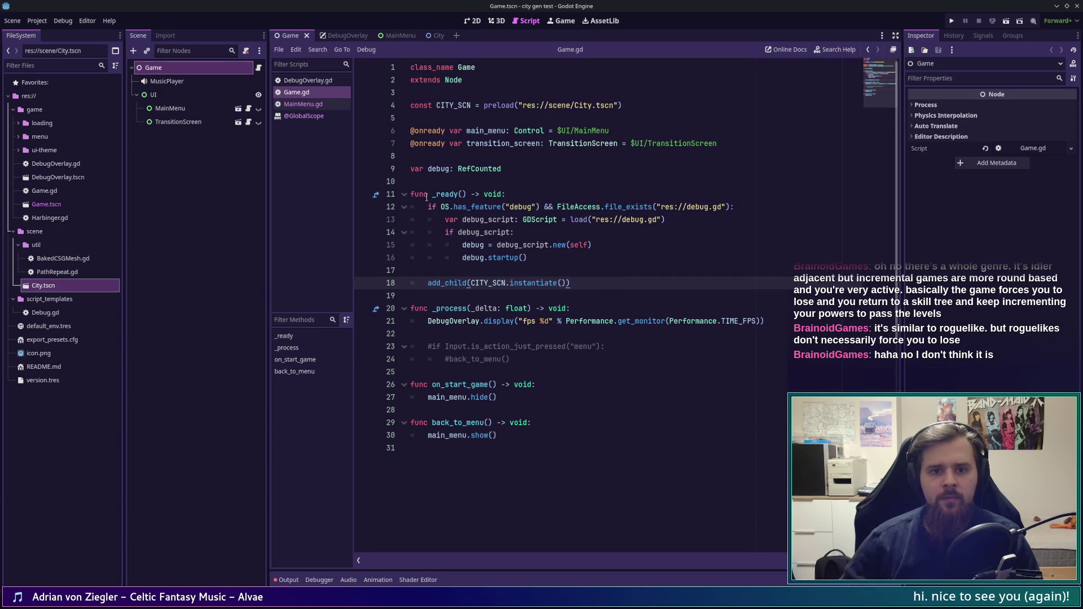
# Step: Open City.tscn and attach a new script res://scene/City.gd to its City node
pyautogui.doubleClick(62, 286)
pyautogui.rightClick(187, 67)
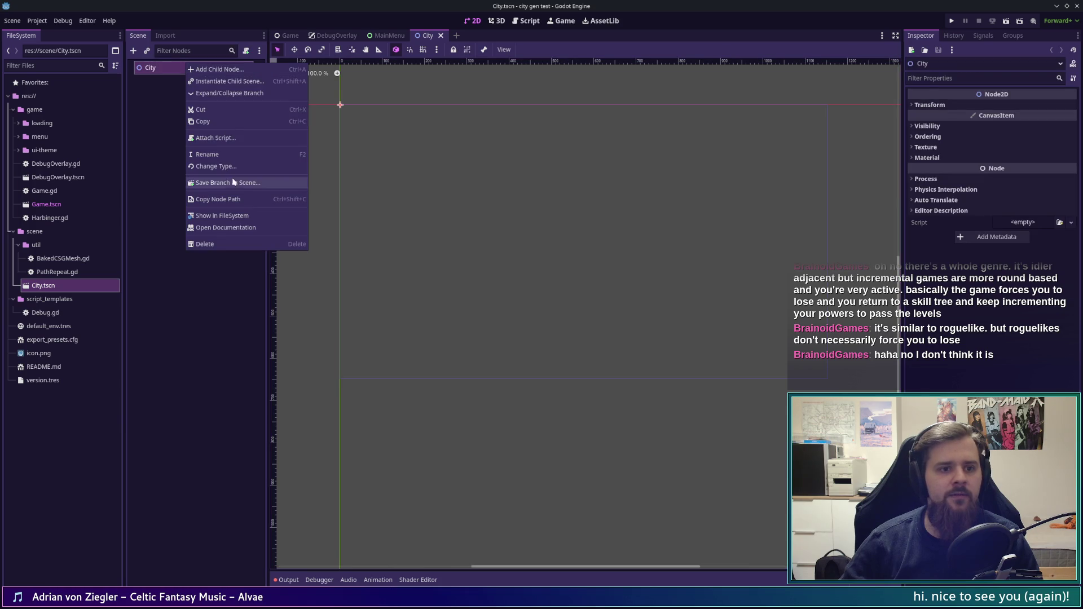
pyautogui.click(232, 135)
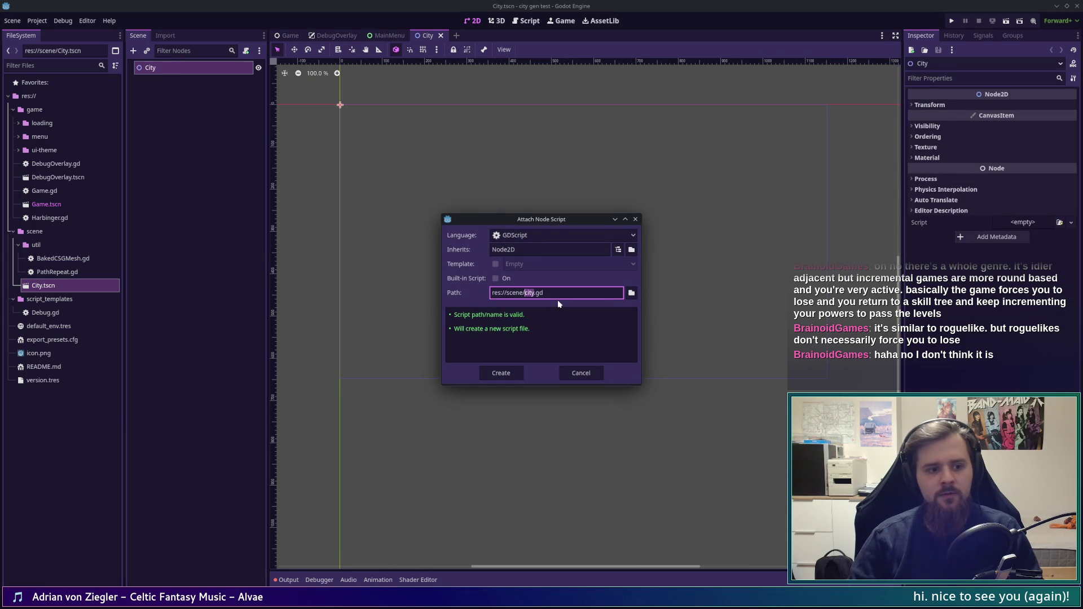
pyautogui.press('Return')
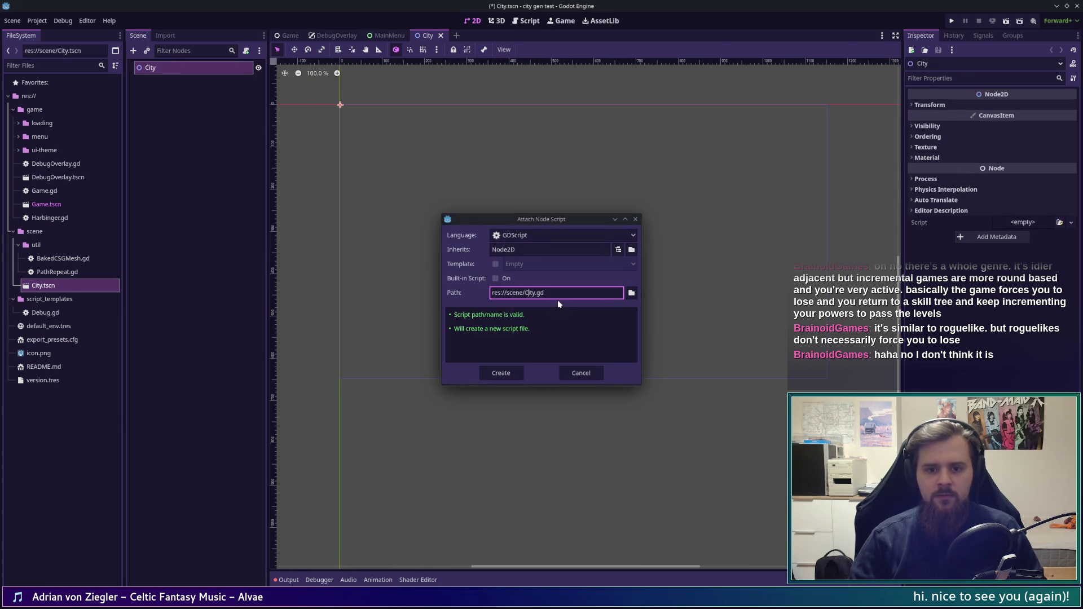
# Step: Add an empty line to City.gd, then return to the City scene's 2D view
pyautogui.click(623, 230)
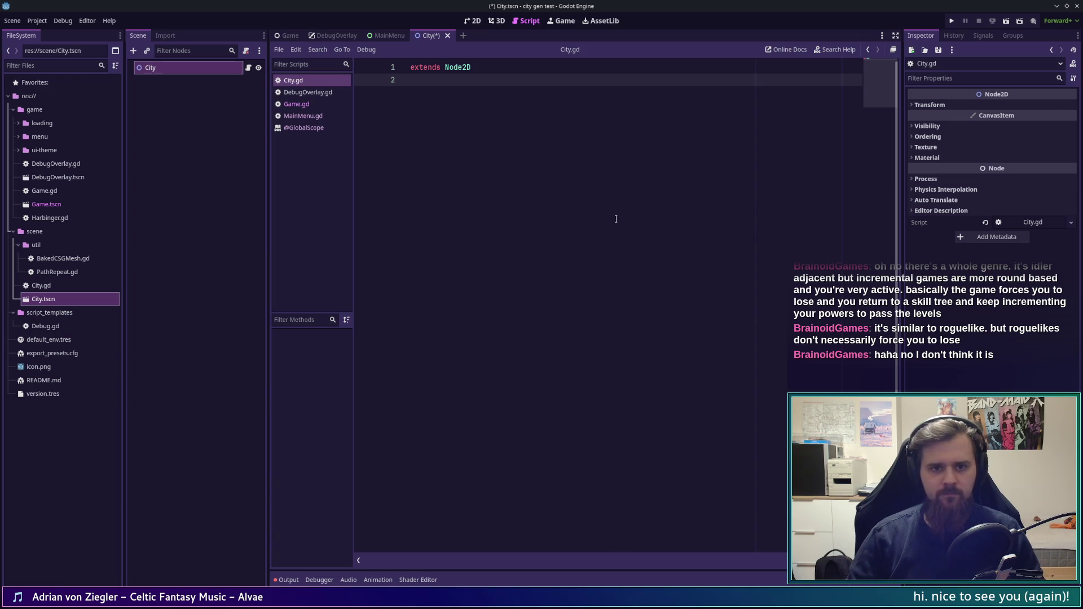
pyautogui.press('Return')
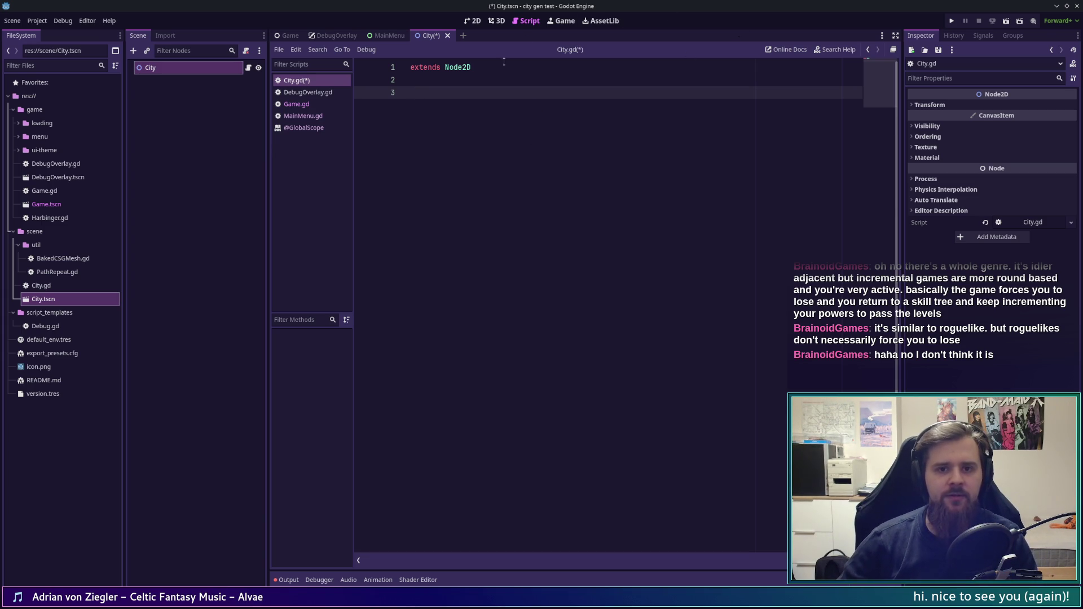
pyautogui.click(473, 21)
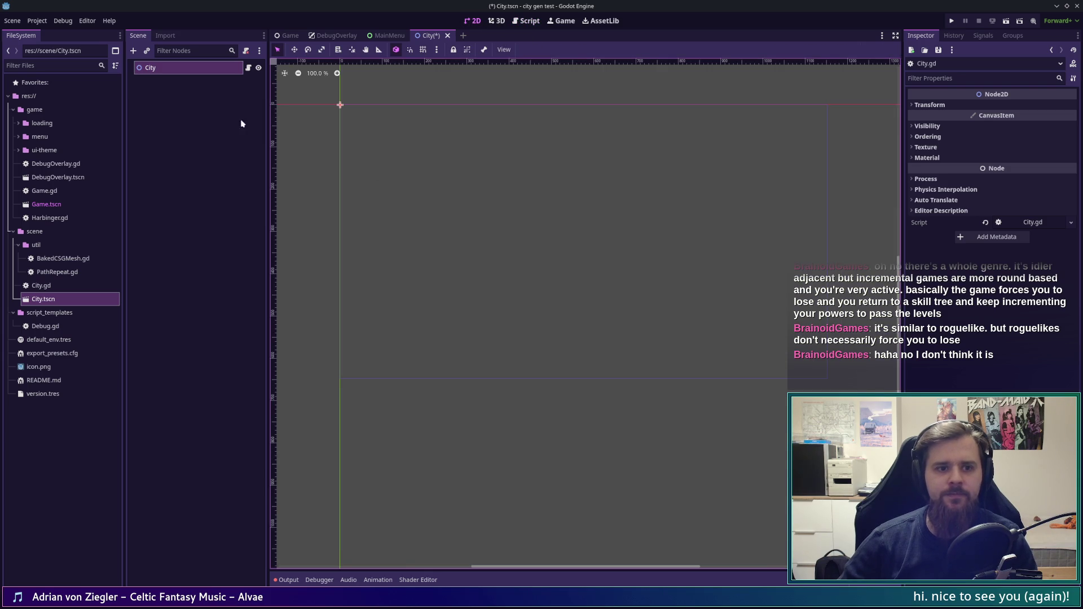
# Step: From the FileSystem dock, start creating a new folder inside the res://scene folder
pyautogui.rightClick(190, 74)
pyautogui.moveTo(203, 77)
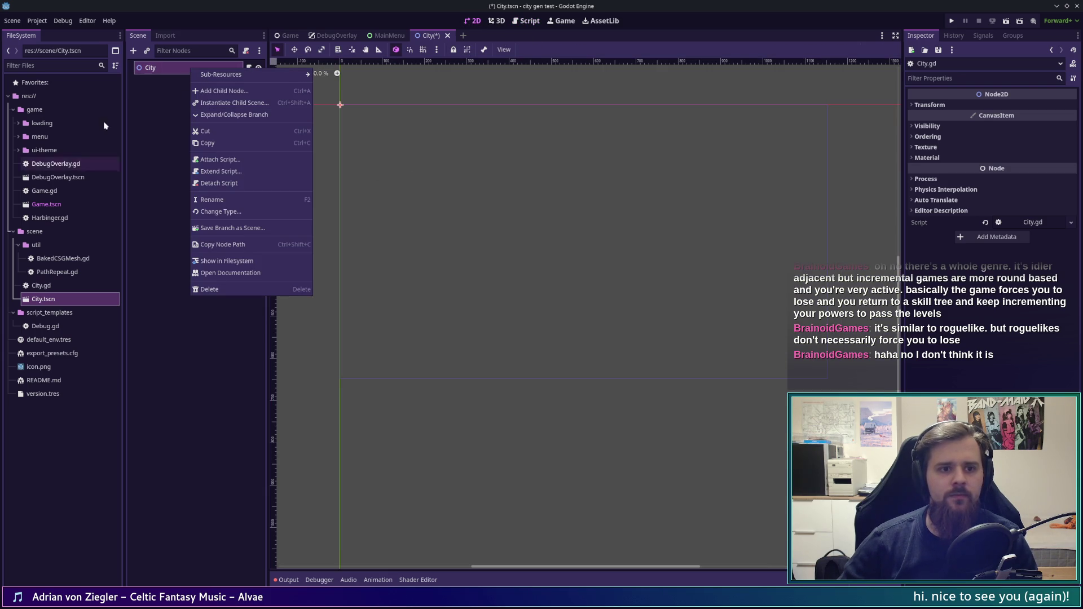
pyautogui.click(133, 268)
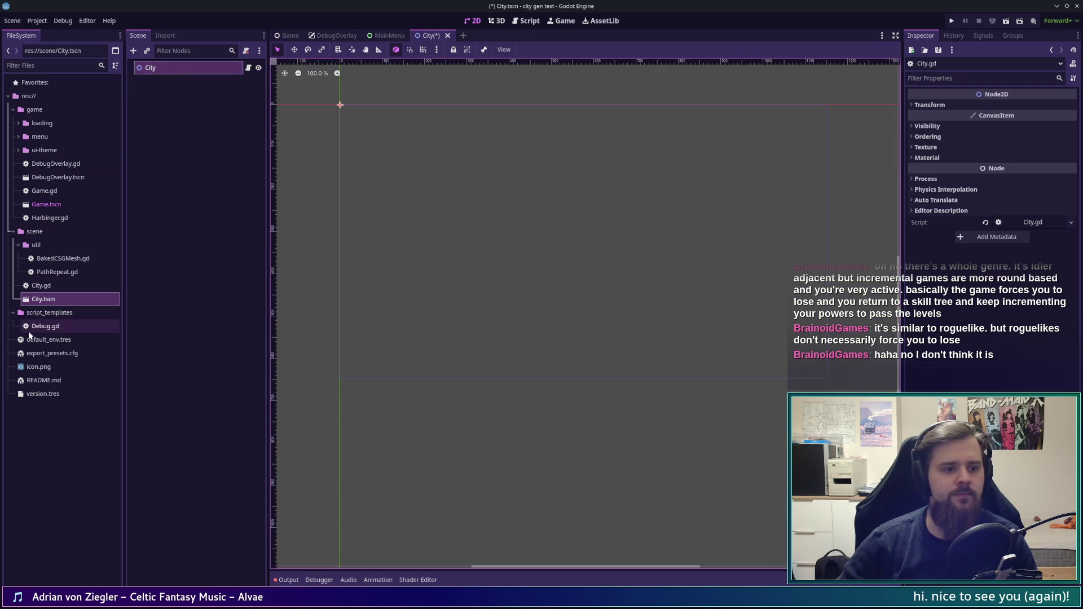
pyautogui.click(49, 233)
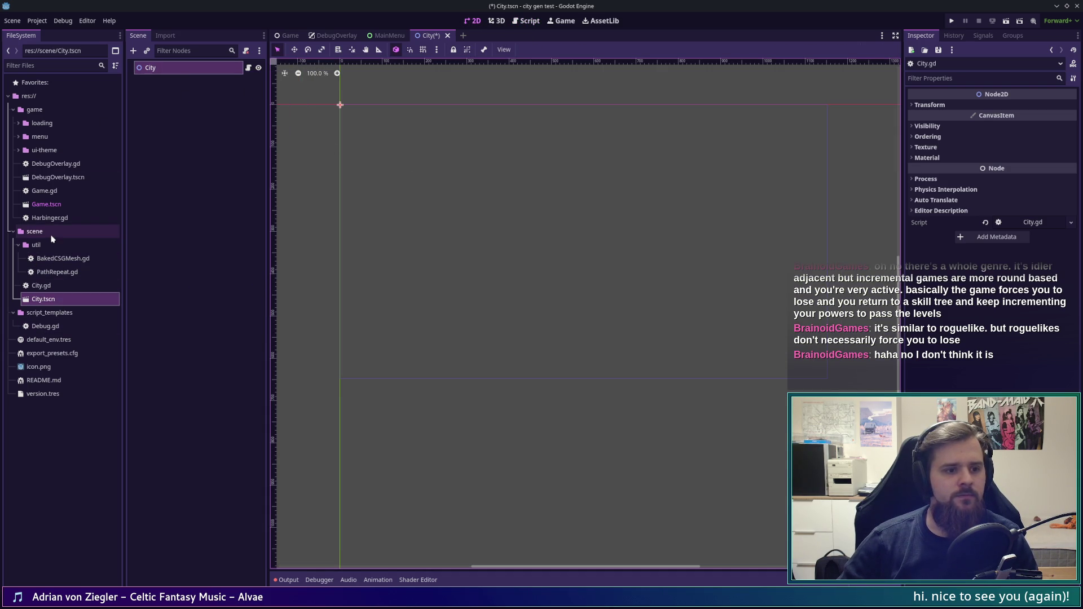
pyautogui.rightClick(50, 234)
pyautogui.moveTo(112, 241)
pyautogui.click(186, 241)
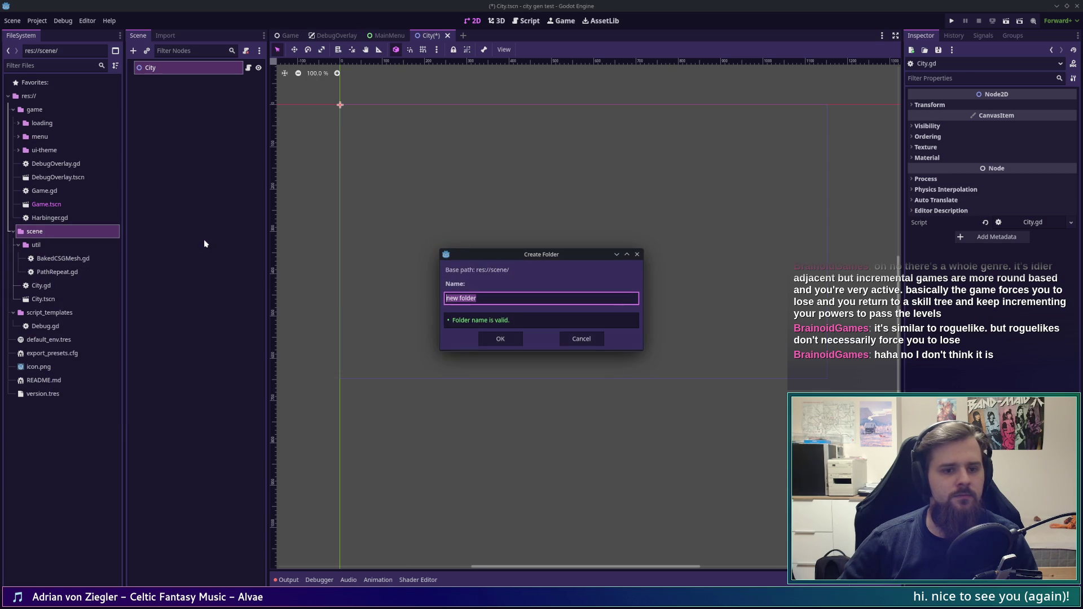
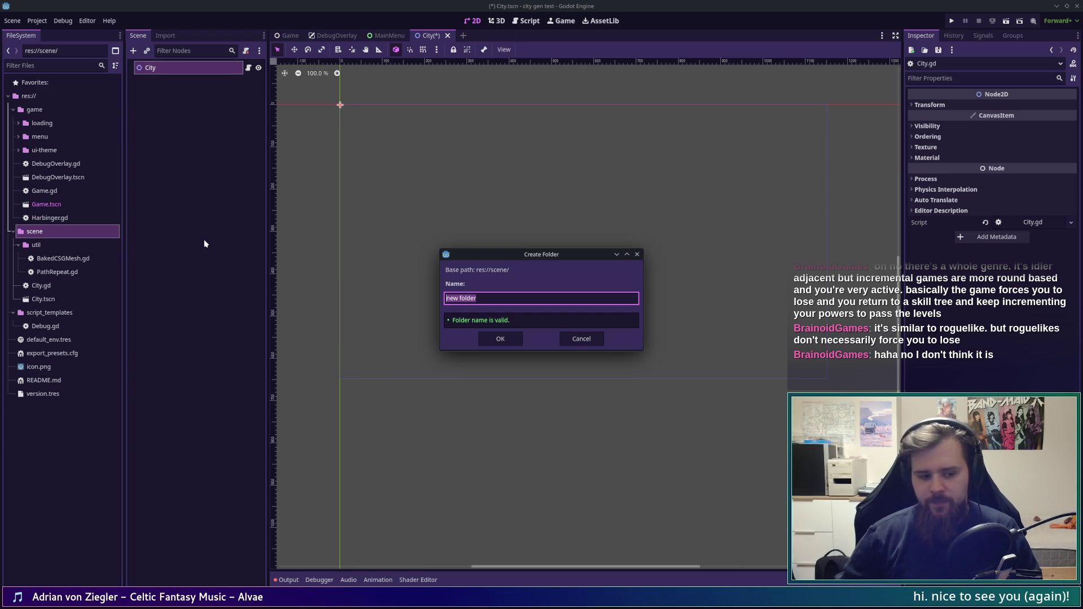
# Step: Name the new folder 'primitives' and create a scene named Point inside it
pyautogui.write('primitives')
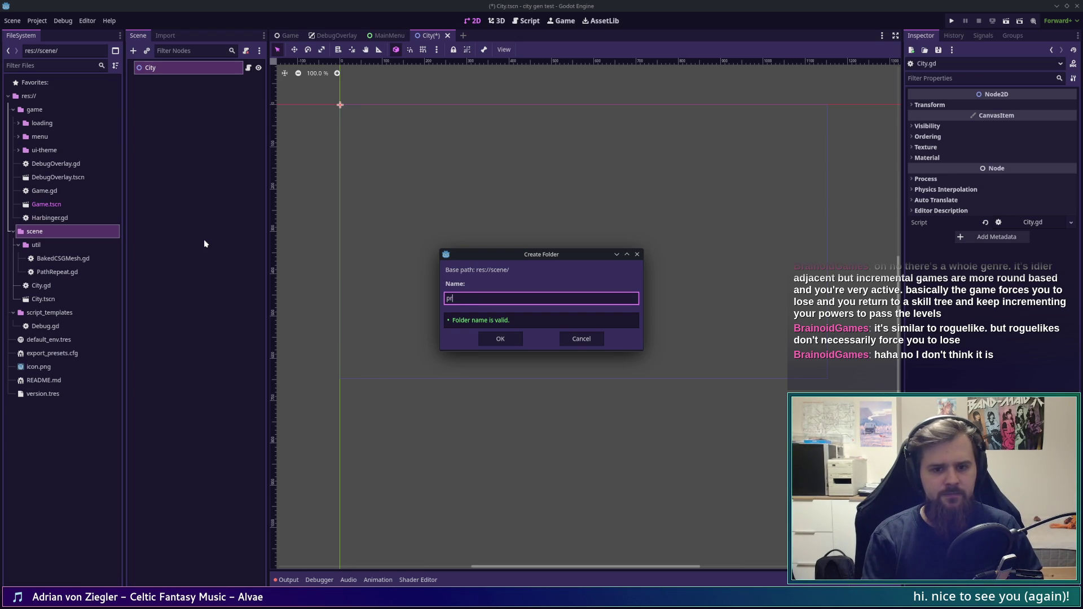
pyautogui.press('Return')
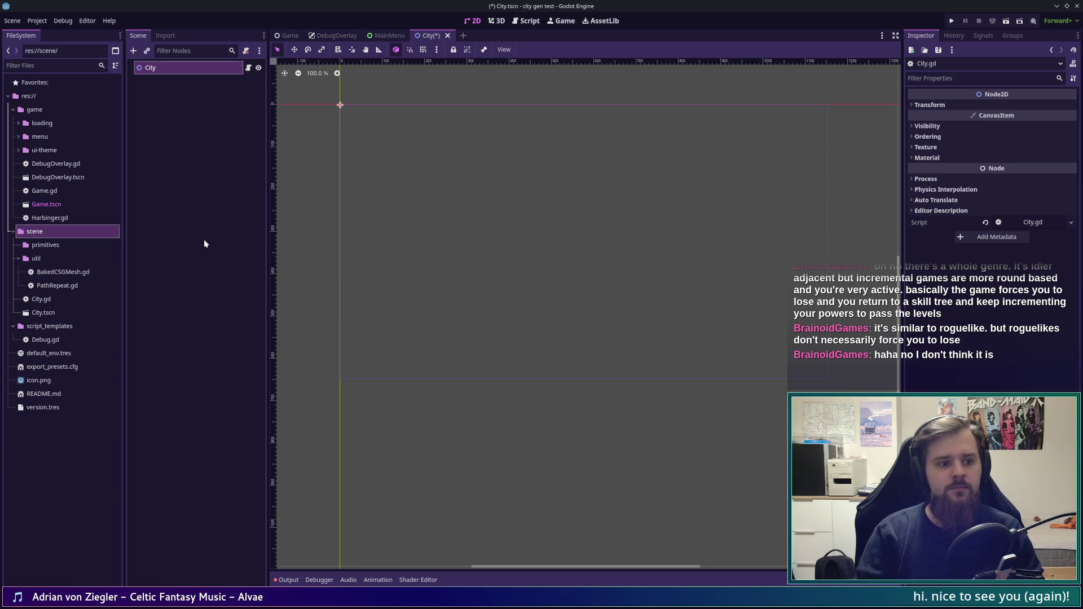
pyautogui.rightClick(85, 259)
pyautogui.rightClick(84, 250)
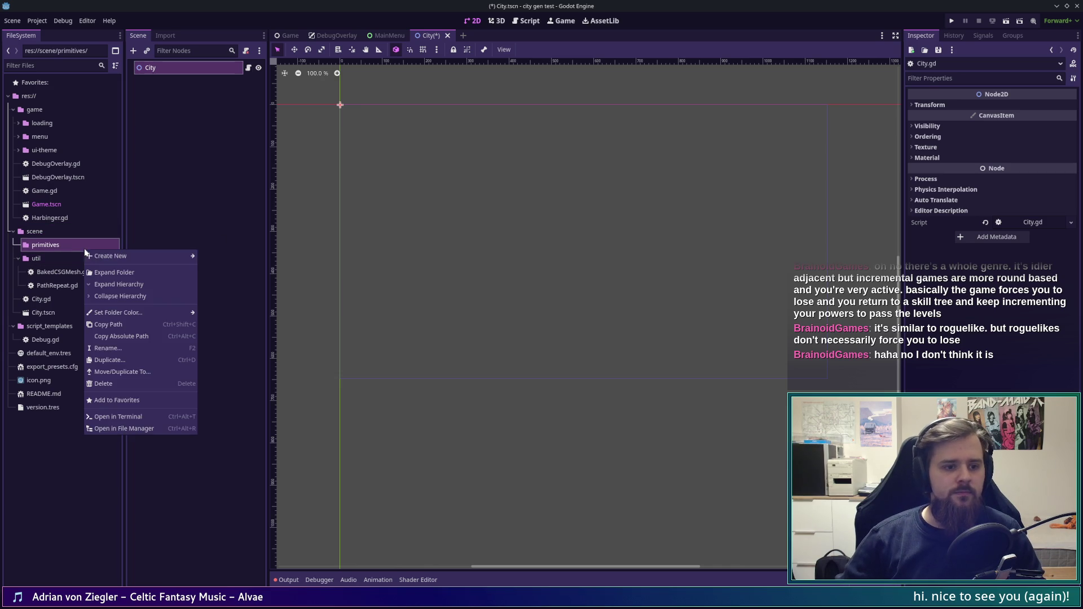
pyautogui.moveTo(141, 256)
pyautogui.click(219, 268)
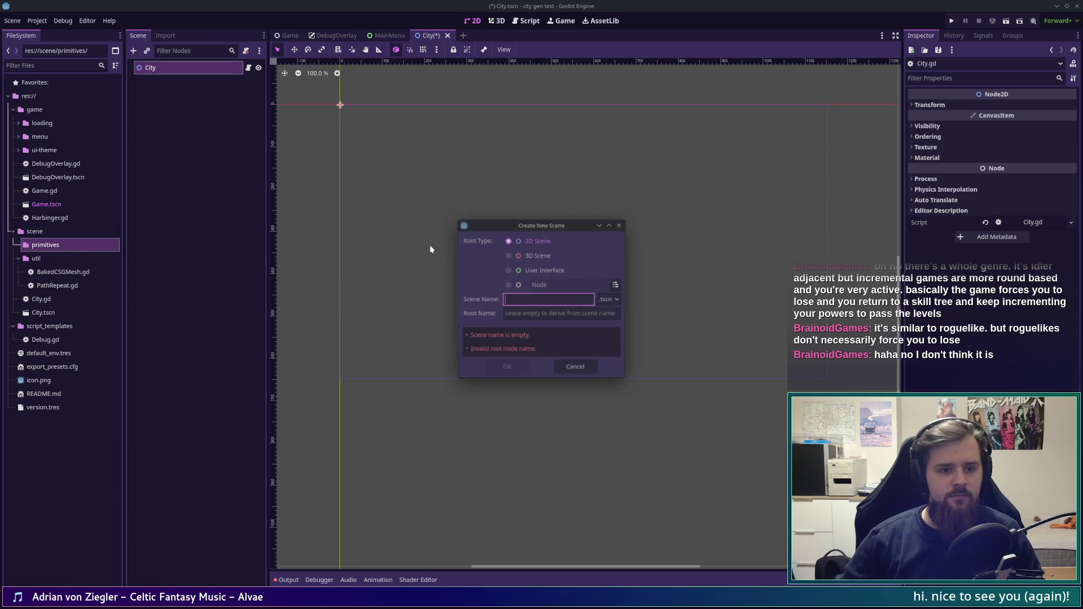
pyautogui.write('Point')
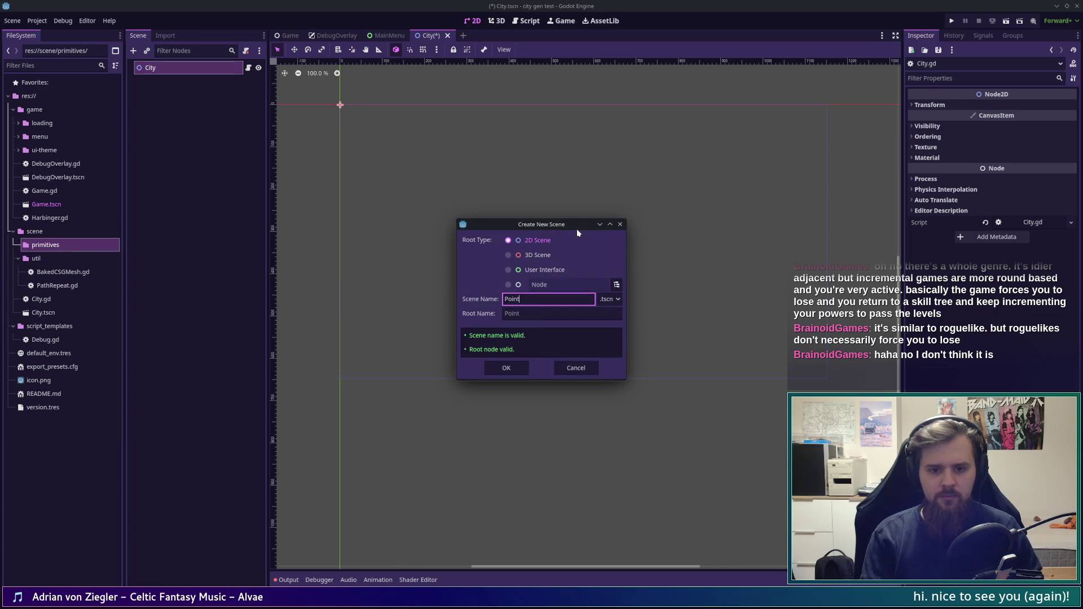
pyautogui.press('Return')
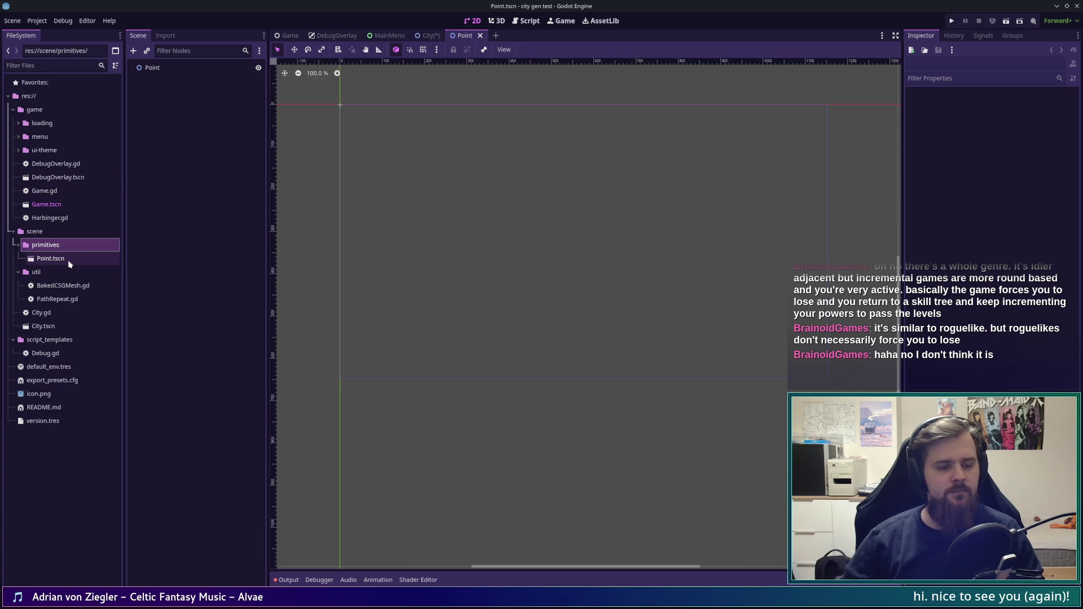
pyautogui.click(68, 260)
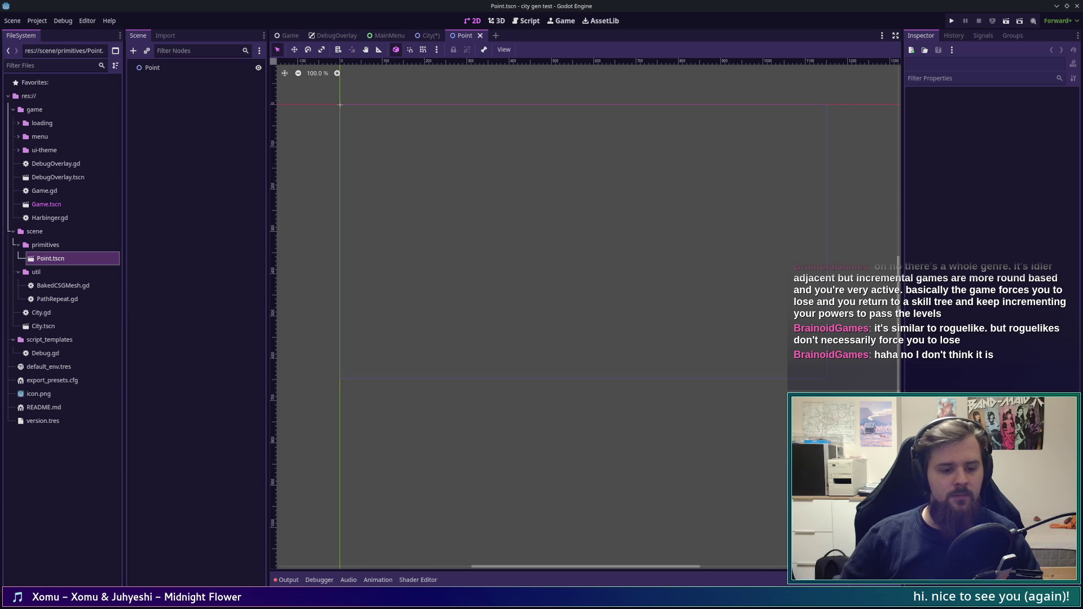
# Step: Switch to the browser showing TownGeneratorOS Model.hx and expand the mapping folder
pyautogui.press('super+w')
pyautogui.click(653, 393)
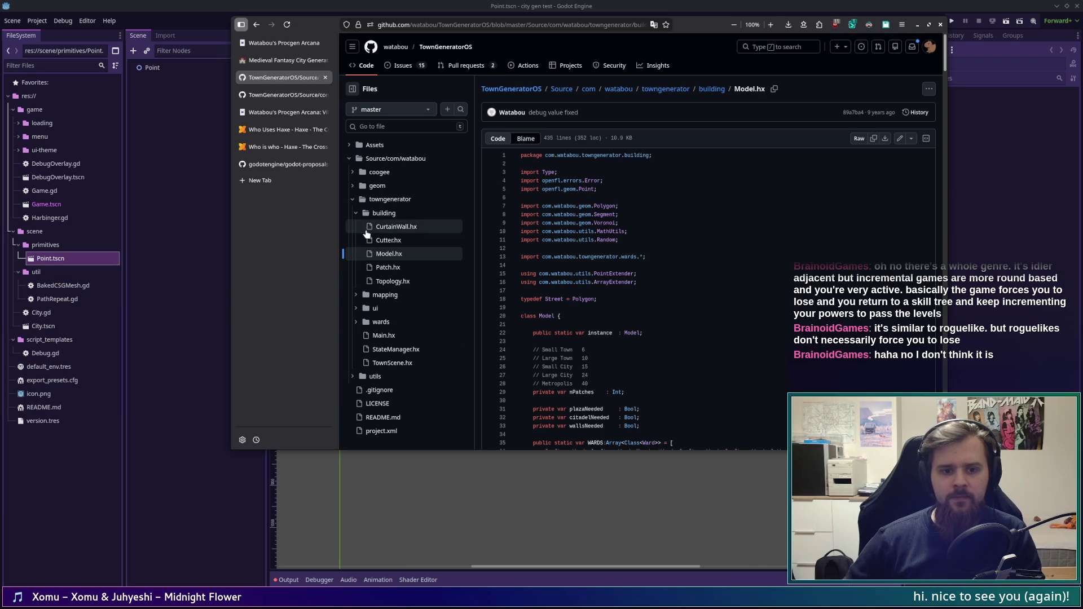
pyautogui.click(356, 295)
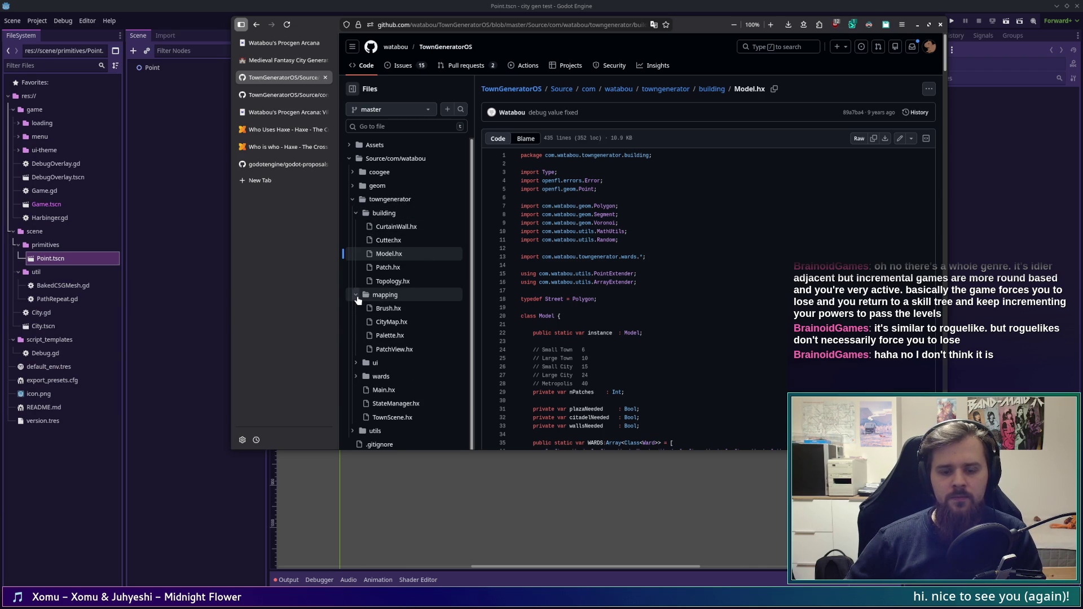
# Step: Collapse the mapping folder and zoom the GitHub page to 120%
pyautogui.click(356, 294)
pyautogui.scroll(-5, 658, 331)
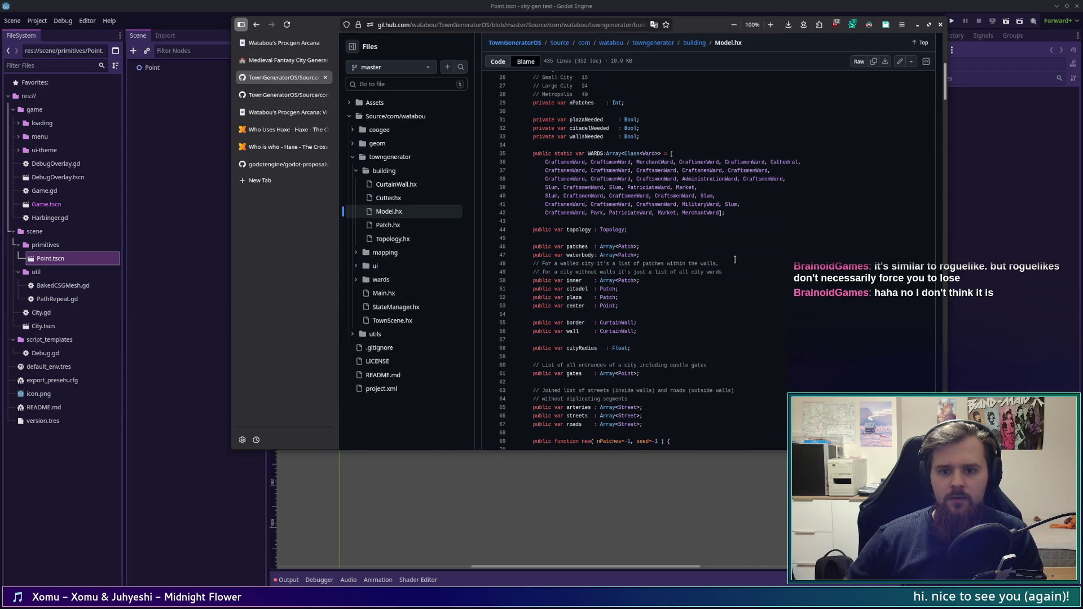
pyautogui.click(770, 29)
pyautogui.click(770, 28)
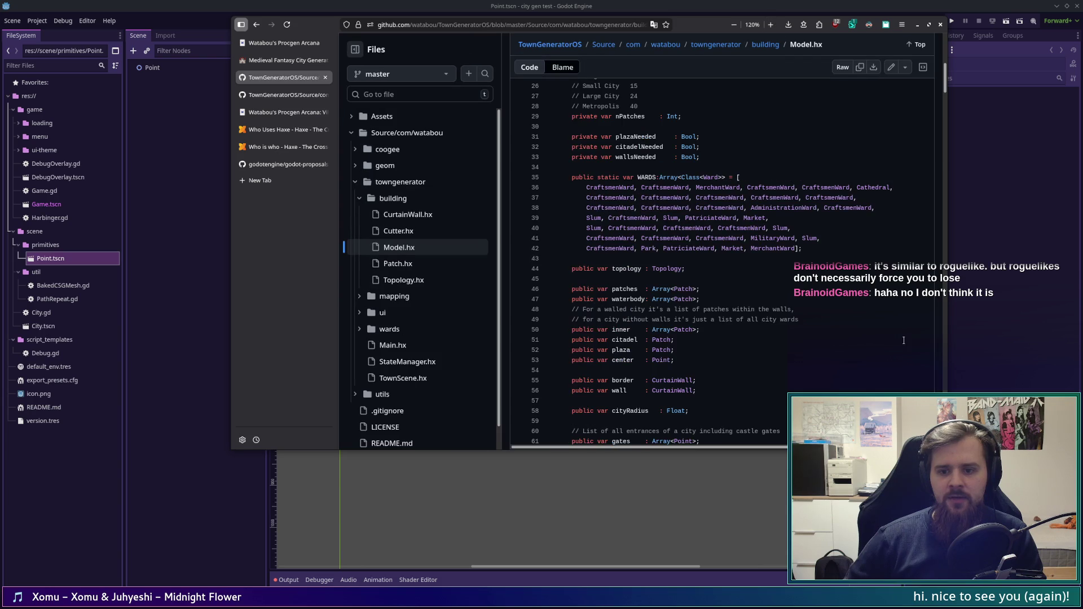
# Step: Resize the browser to uncover Godot's Inspector, then list all references to Point
pyautogui.moveTo(947, 449)
pyautogui.mouseDown()
pyautogui.moveTo(1015, 585)
pyautogui.moveTo(1049, 575)
pyautogui.mouseUp()
pyautogui.moveTo(813, 28)
pyautogui.mouseDown()
pyautogui.moveTo(828, 28)
pyautogui.moveTo(693, 28)
pyautogui.moveTo(719, 30)
pyautogui.moveTo(708, 27)
pyautogui.mouseUp()
pyautogui.moveTo(784, 574); pyautogui.dragTo(782, 585)
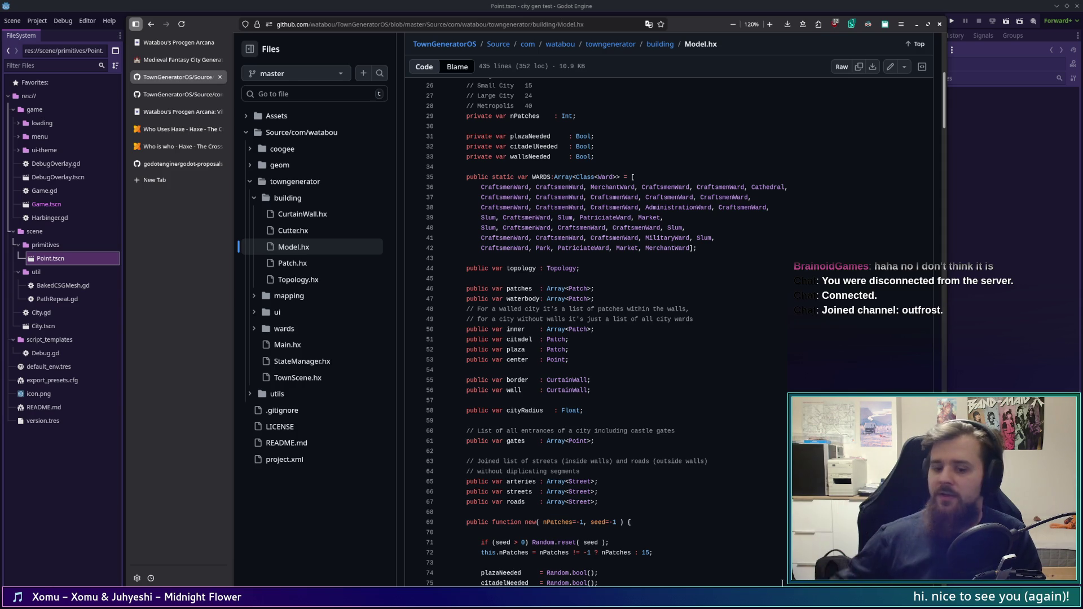
pyautogui.moveTo(786, 583); pyautogui.dragTo(782, 573)
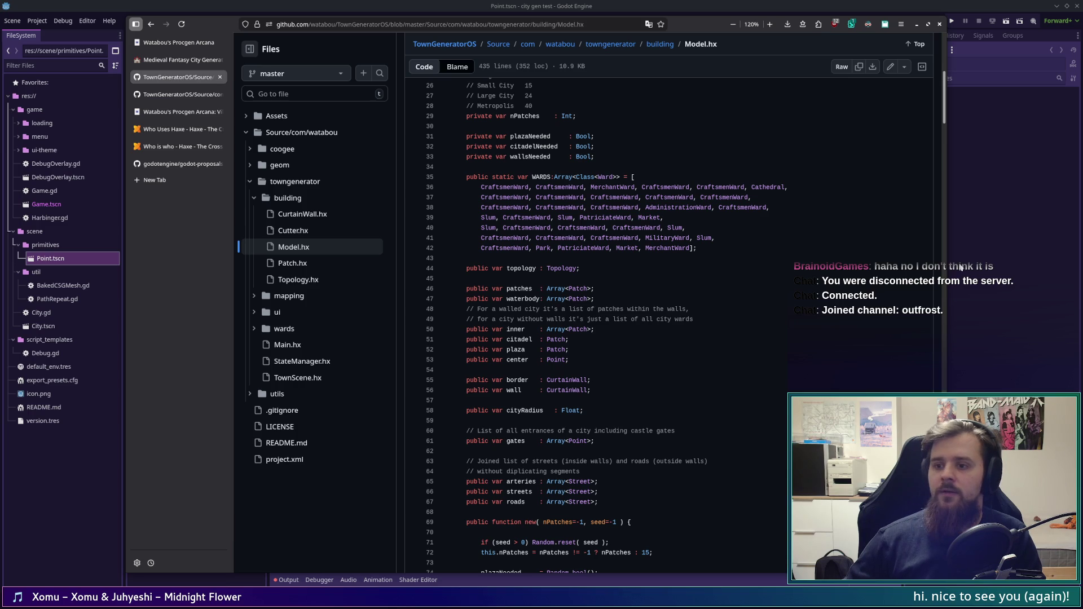
pyautogui.moveTo(948, 265); pyautogui.dragTo(905, 264)
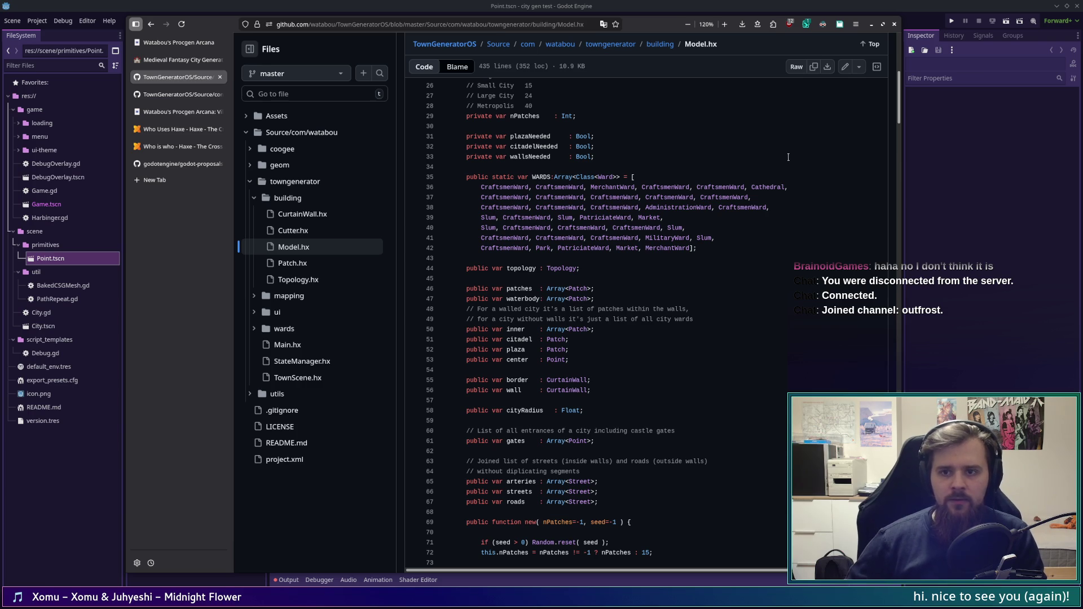
pyautogui.scroll(-5, 626, 206)
pyautogui.scroll(4, 634, 212)
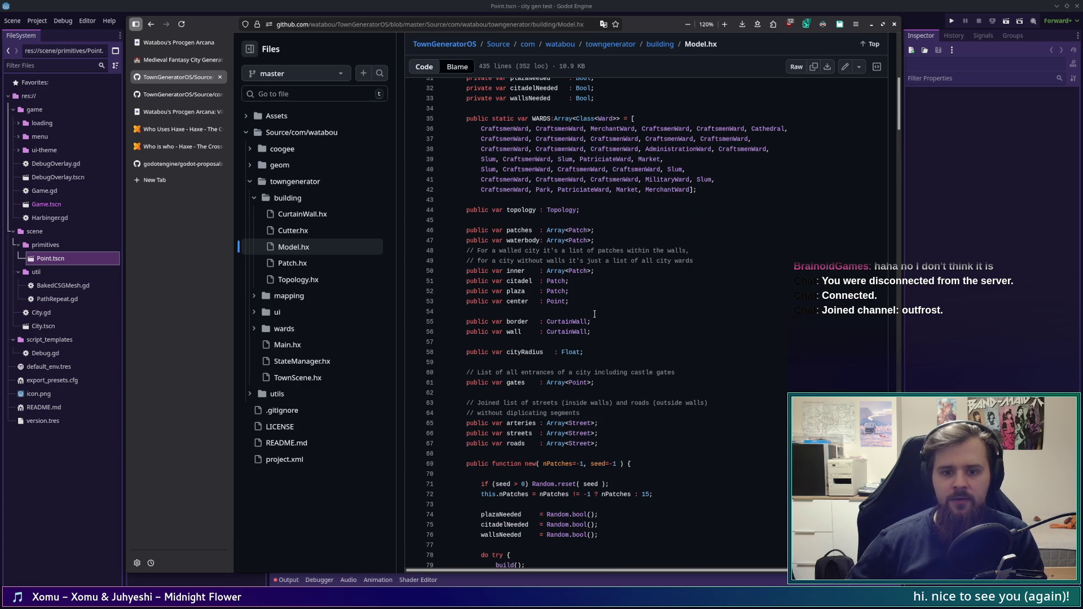
pyautogui.click(549, 300)
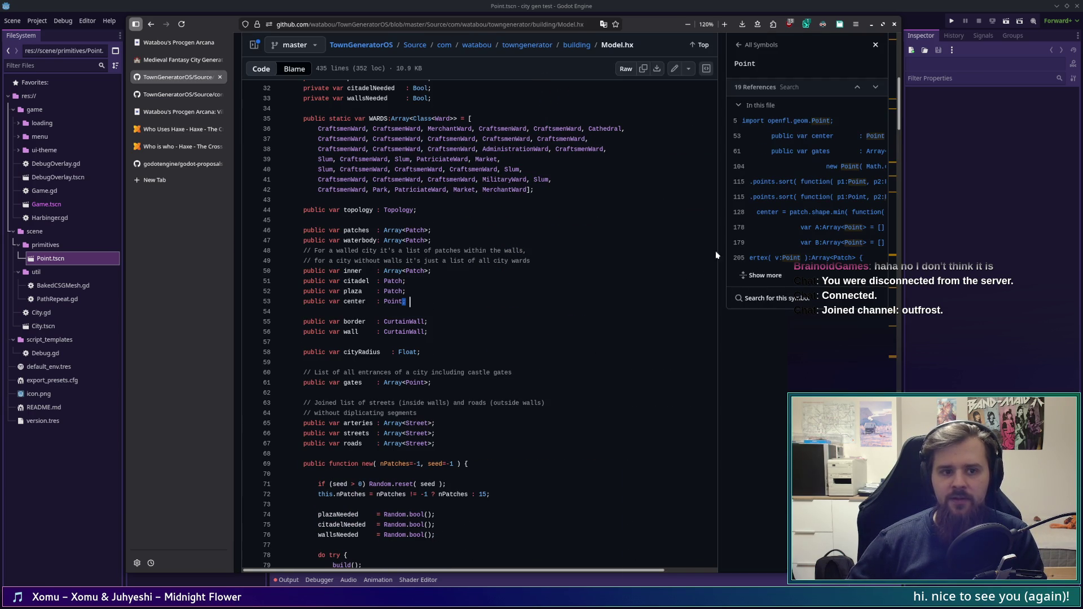
pyautogui.click(875, 44)
pyautogui.click(874, 44)
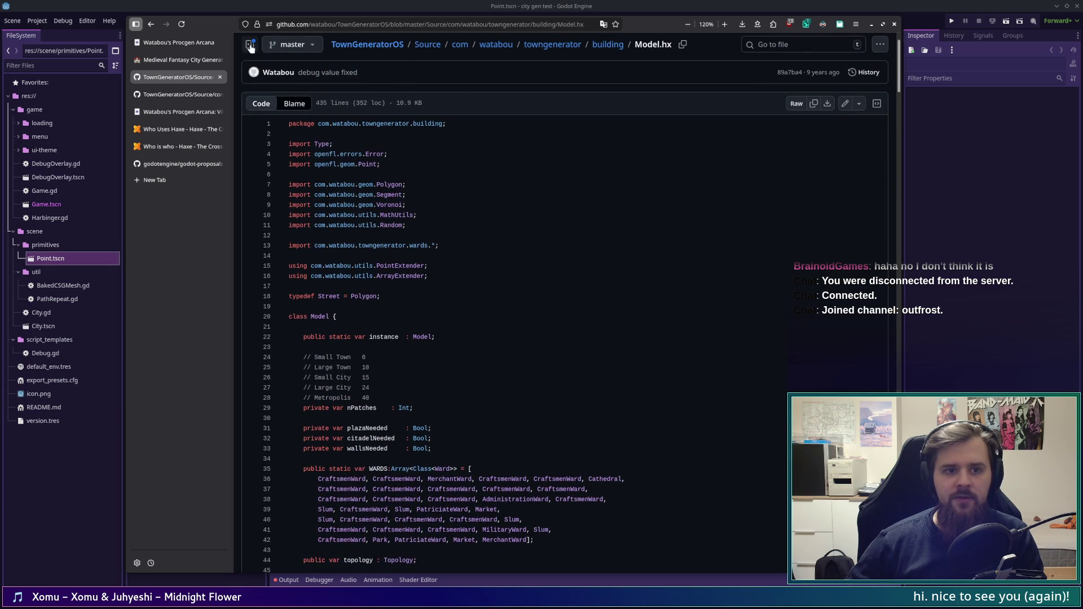
pyautogui.click(250, 45)
pyautogui.scroll(-5, 607, 360)
pyautogui.scroll(-1, 608, 361)
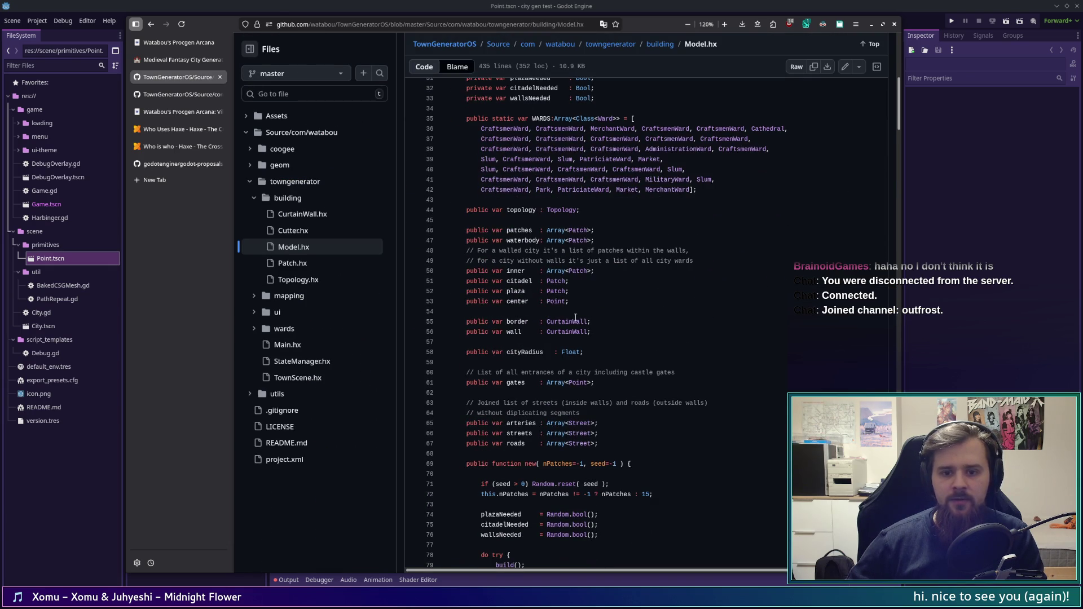
pyautogui.moveTo(571, 301); pyautogui.dragTo(460, 301)
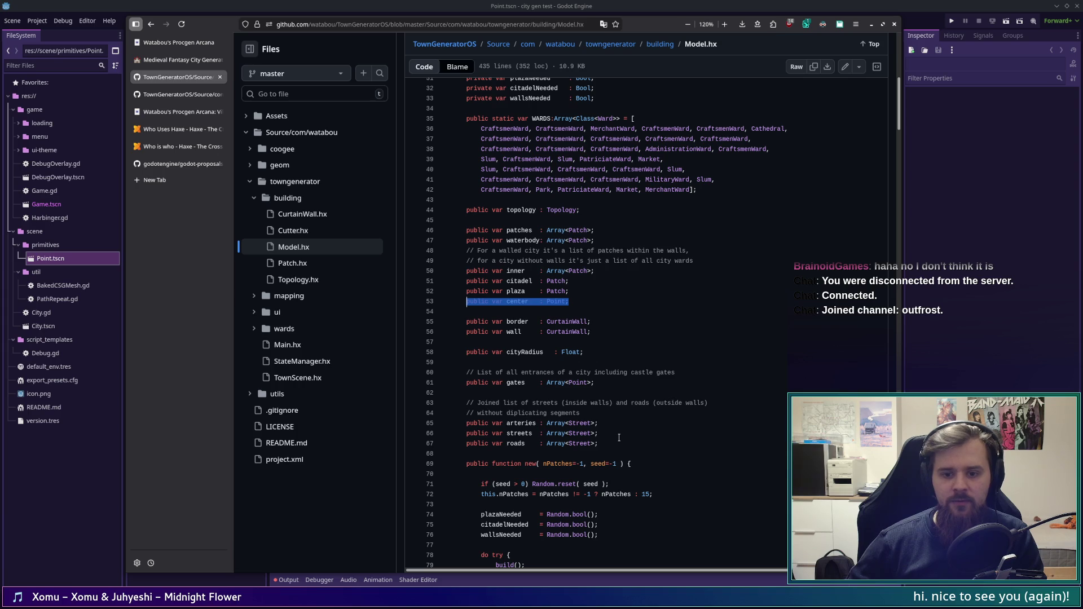
pyautogui.moveTo(595, 383); pyautogui.dragTo(466, 383)
pyautogui.click(731, 368)
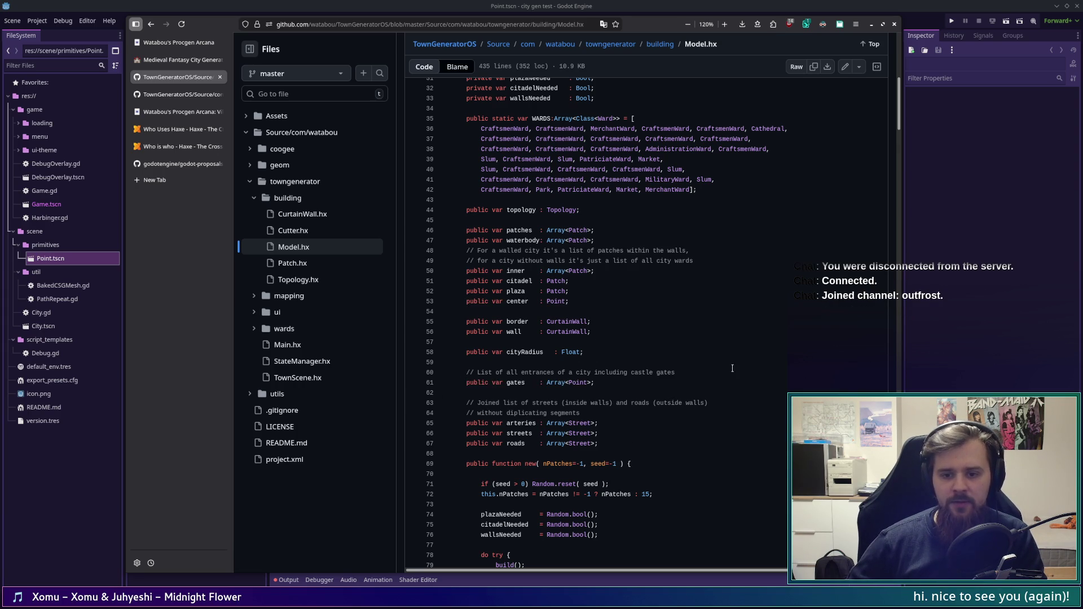
pyautogui.scroll(-5, 732, 368)
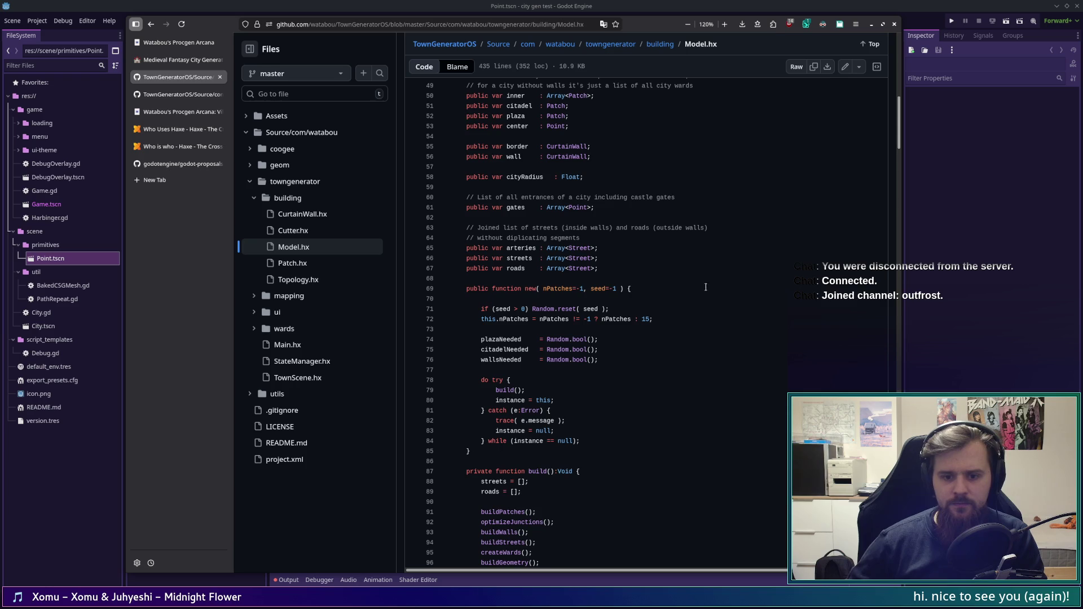
pyautogui.scroll(-9, 705, 275)
pyautogui.scroll(14, 694, 368)
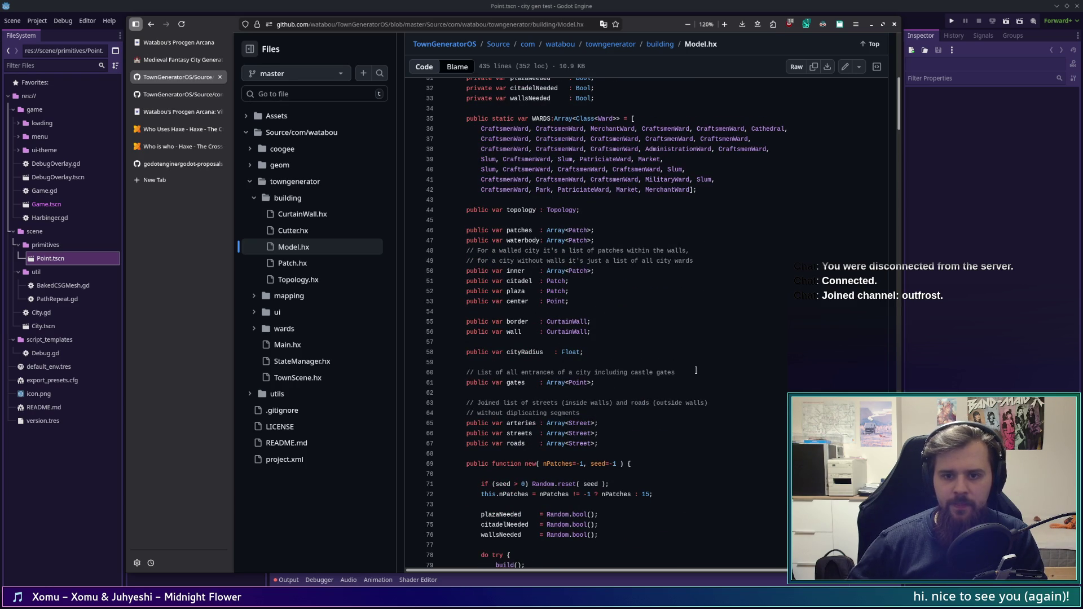
pyautogui.scroll(-20, 696, 370)
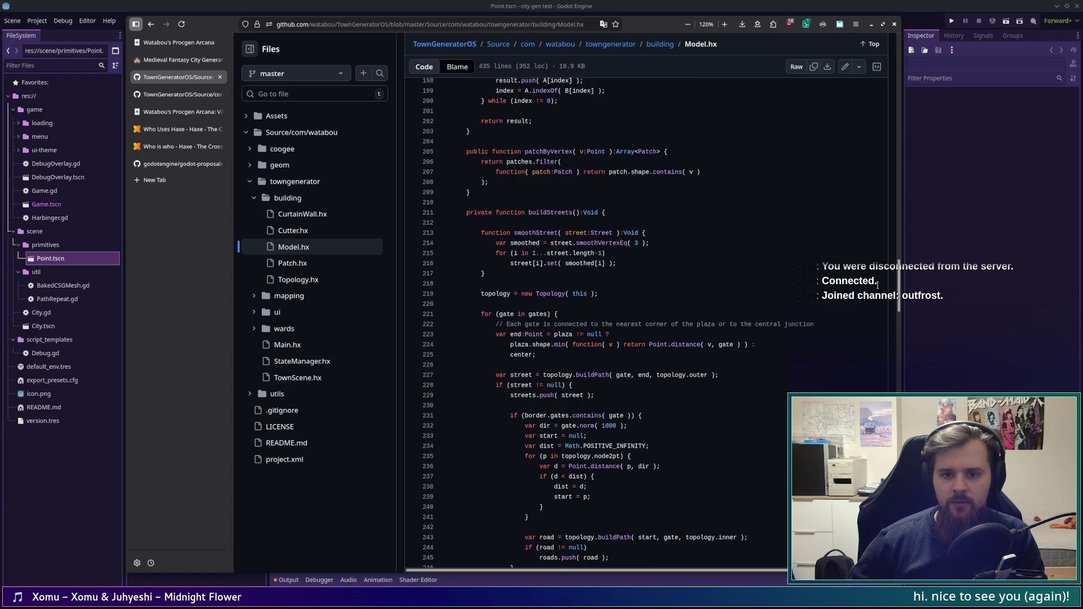
# Step: Read through Model.hx, then switch to the tab showing Topology.hx
pyautogui.moveTo(900, 280)
pyautogui.mouseDown()
pyautogui.moveTo(890, 366)
pyautogui.moveTo(884, 268)
pyautogui.moveTo(882, 285)
pyautogui.mouseUp()
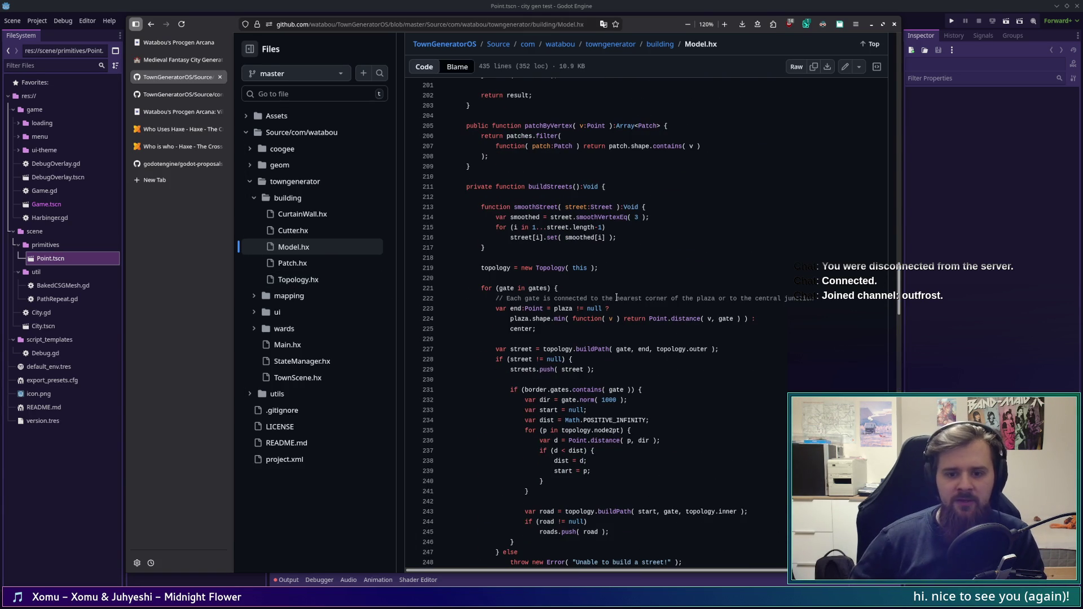
pyautogui.scroll(-4, 616, 297)
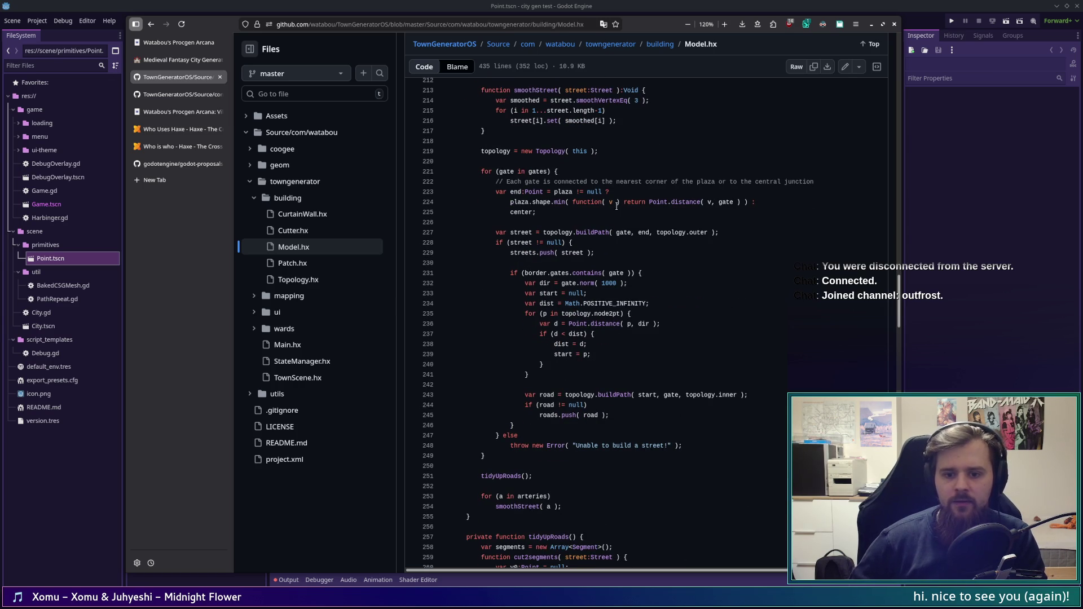
pyautogui.scroll(-4, 731, 297)
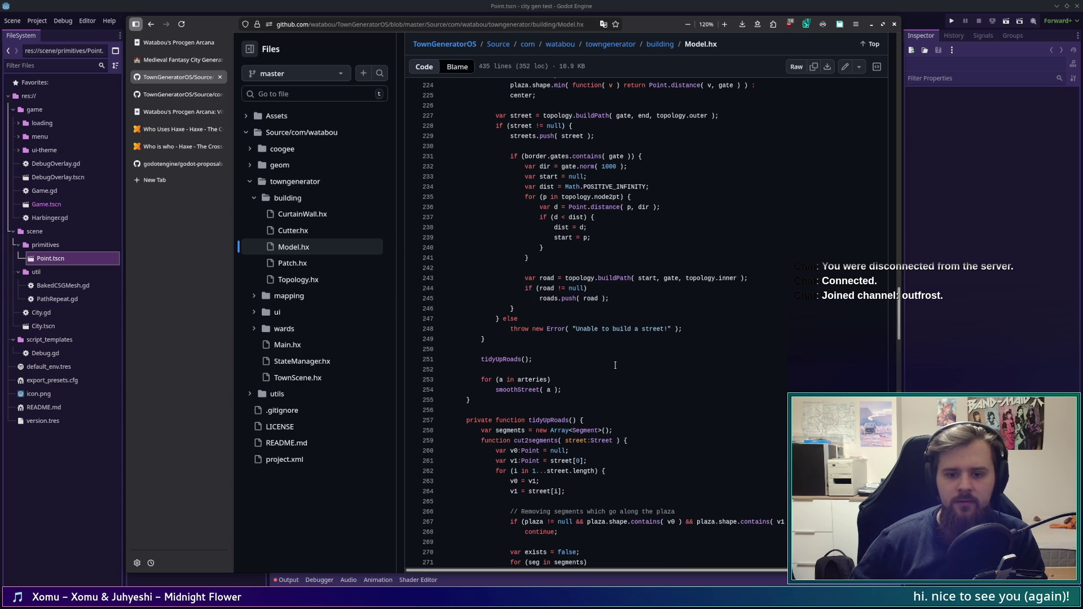
pyautogui.scroll(-4, 615, 365)
pyautogui.scroll(20, 608, 369)
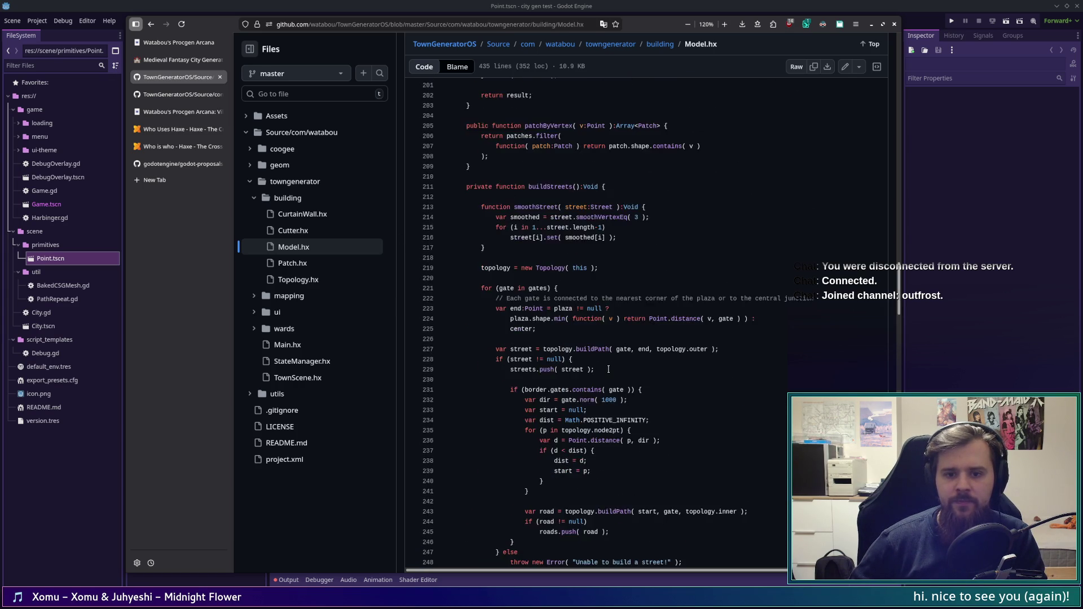
pyautogui.scroll(6, 608, 369)
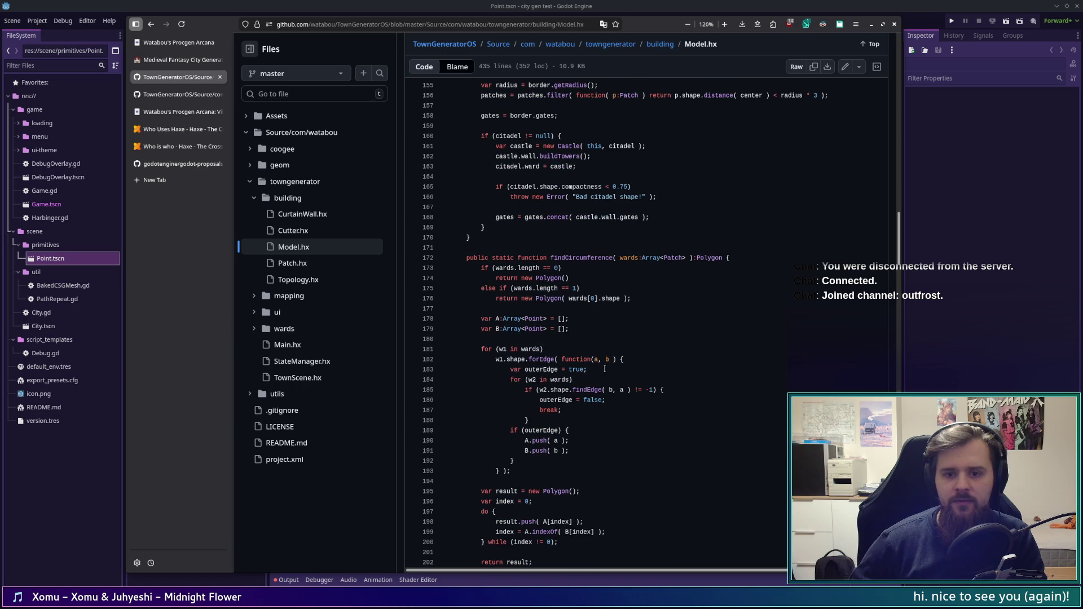
pyautogui.scroll(6, 600, 368)
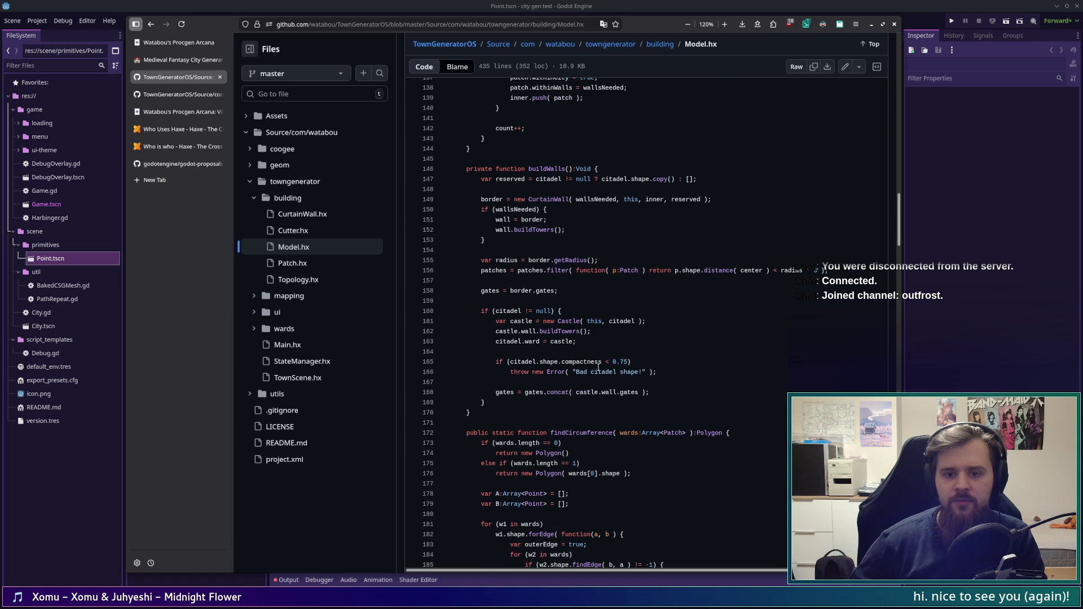
pyautogui.scroll(-6, 597, 367)
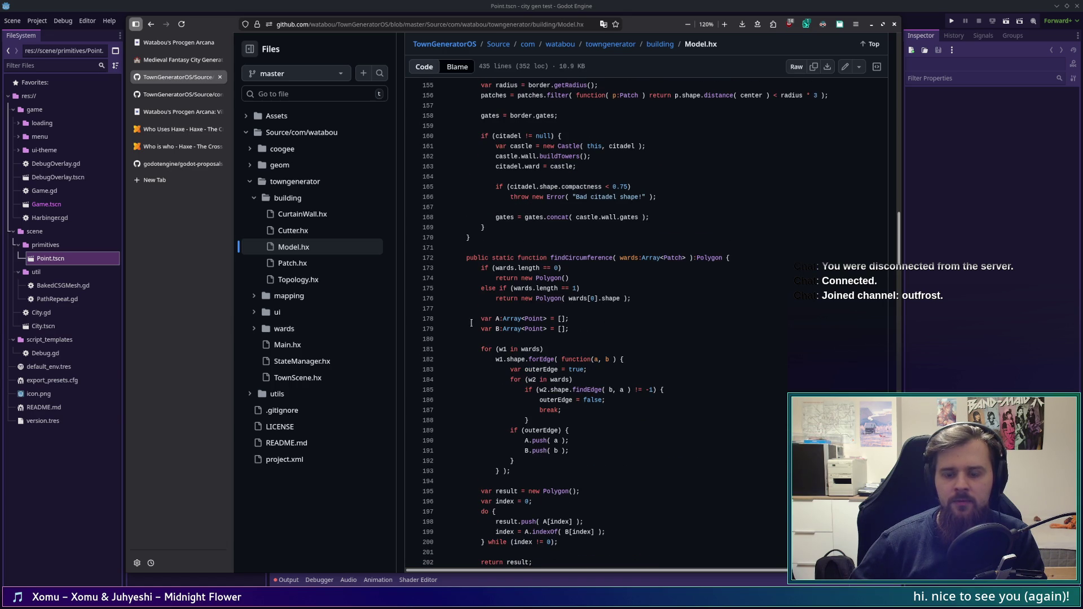
pyautogui.click(202, 97)
pyautogui.scroll(-10, 709, 381)
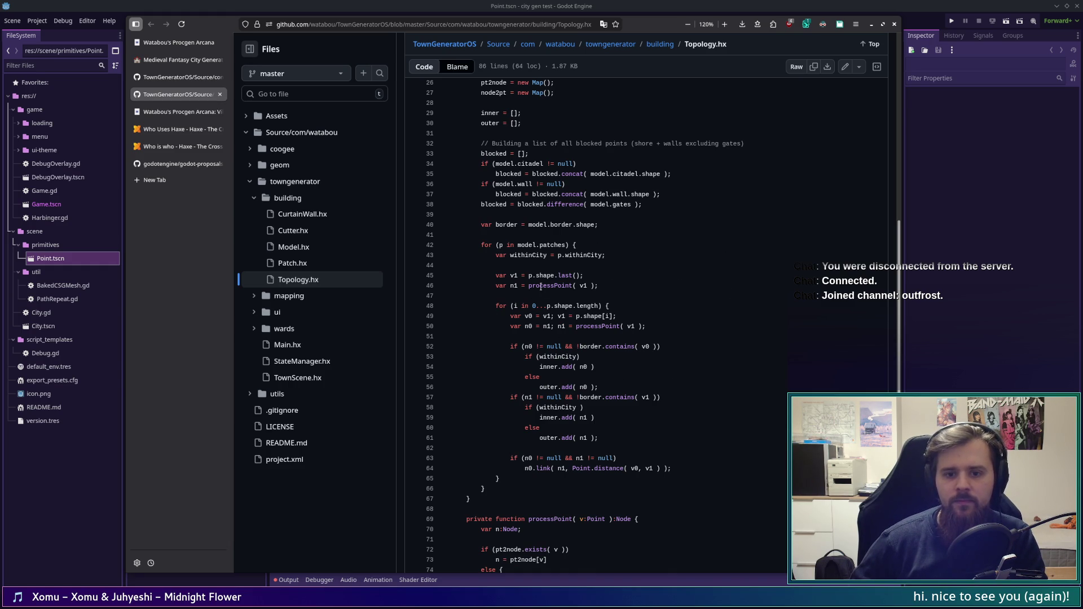
pyautogui.scroll(-5, 543, 287)
pyautogui.scroll(10, 501, 379)
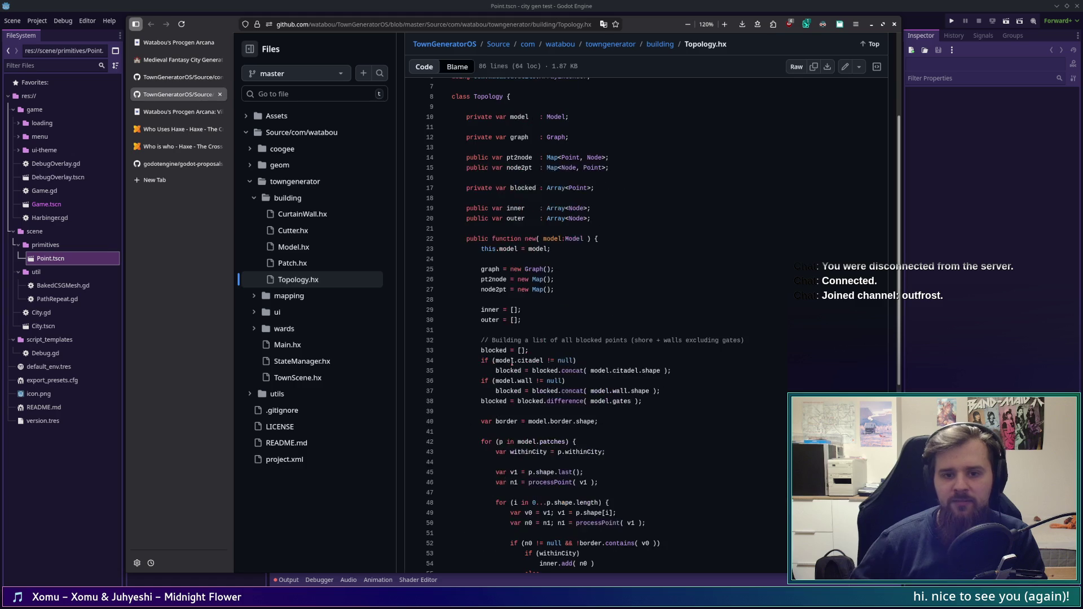
pyautogui.scroll(3, 500, 379)
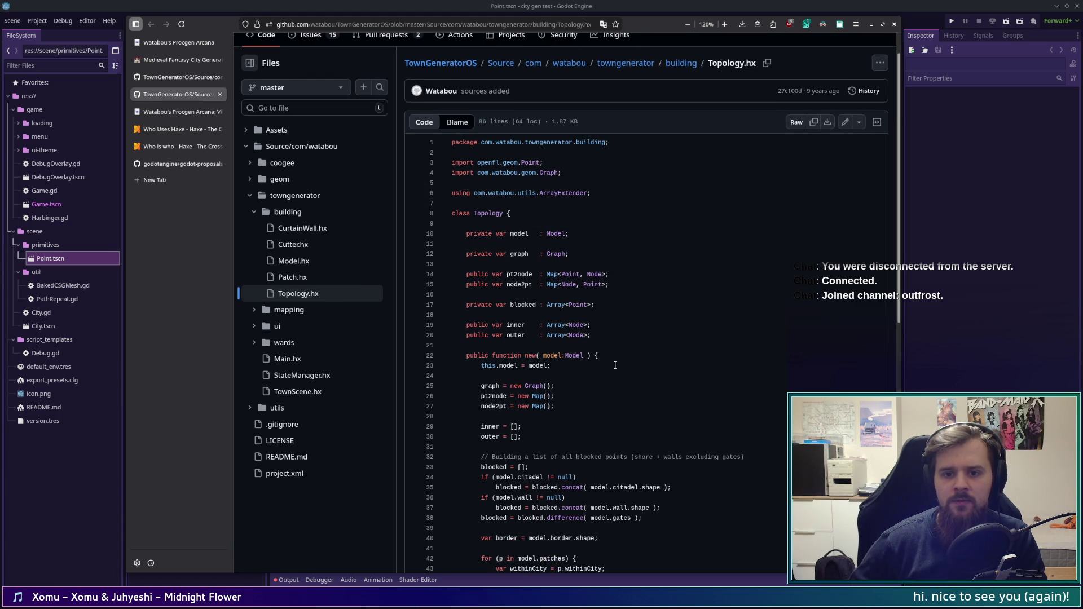
pyautogui.scroll(-7, 614, 365)
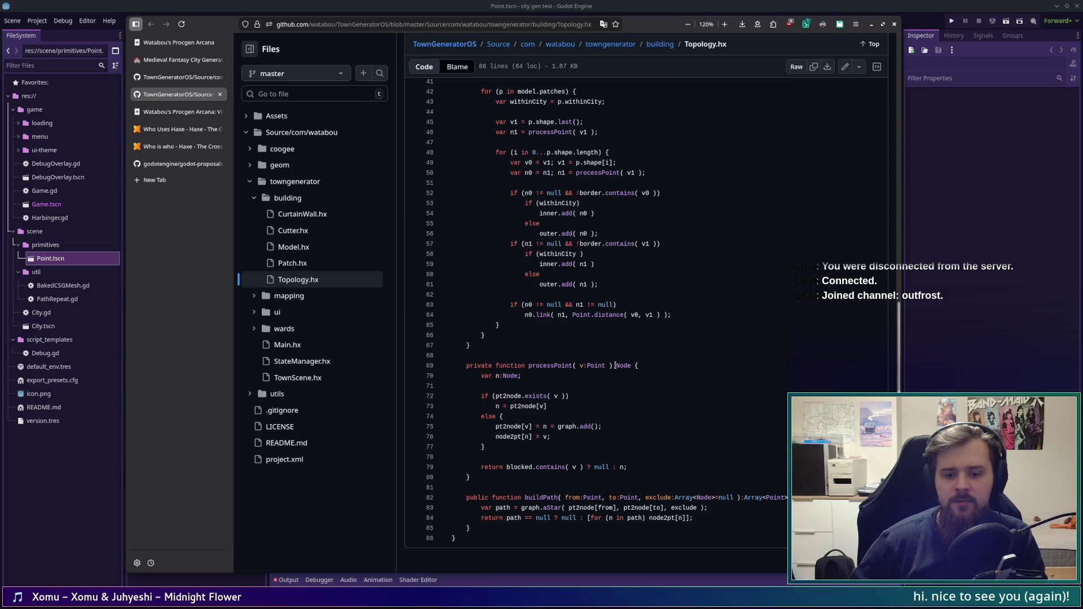
pyautogui.scroll(7, 614, 365)
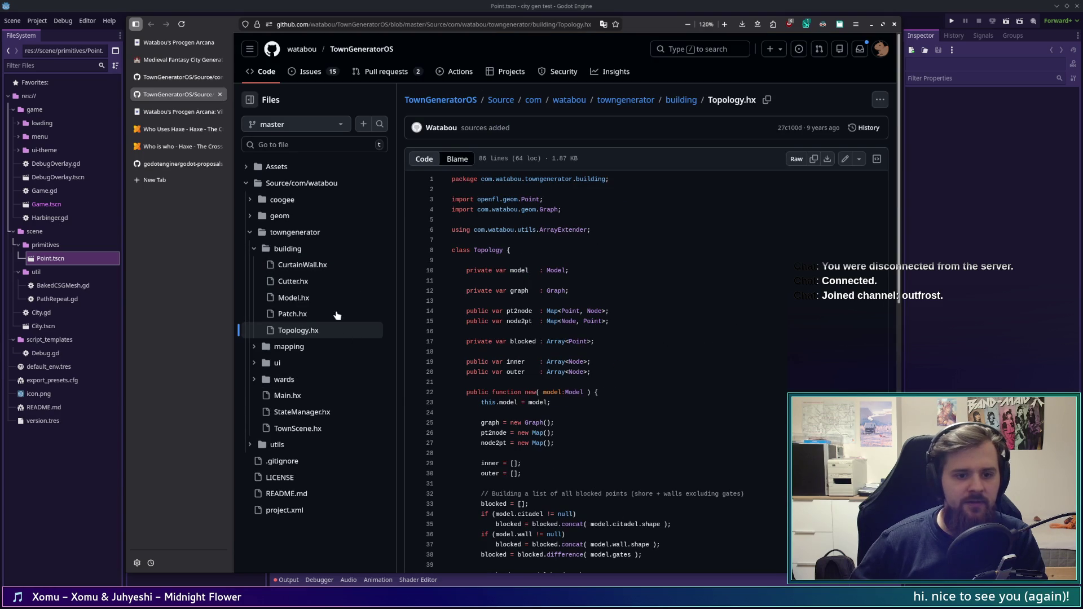
pyautogui.click(178, 77)
pyautogui.moveTo(897, 256); pyautogui.dragTo(897, 81)
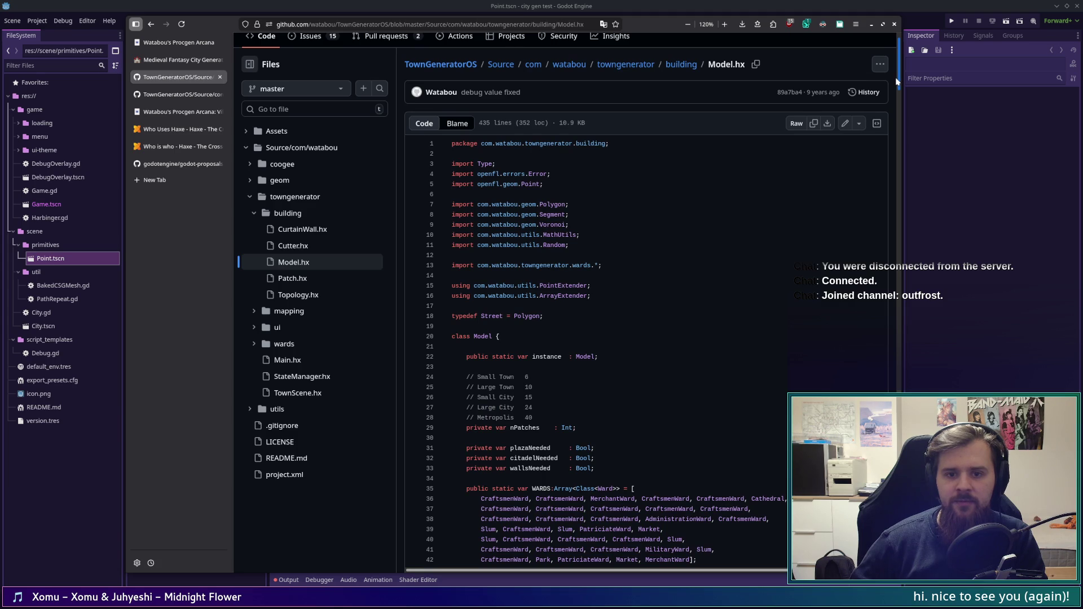
pyautogui.moveTo(897, 81)
pyautogui.mouseDown()
pyautogui.moveTo(896, 575)
pyautogui.moveTo(912, 185)
pyautogui.moveTo(912, 308)
pyautogui.mouseUp()
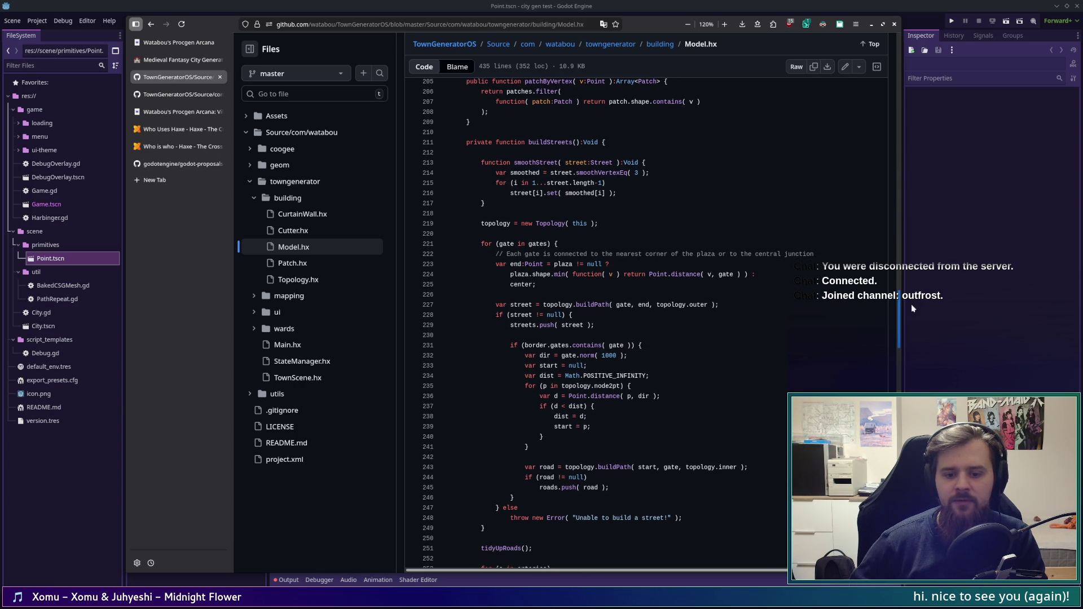
pyautogui.click(911, 303)
pyautogui.hotkey('alt', 'Tab')
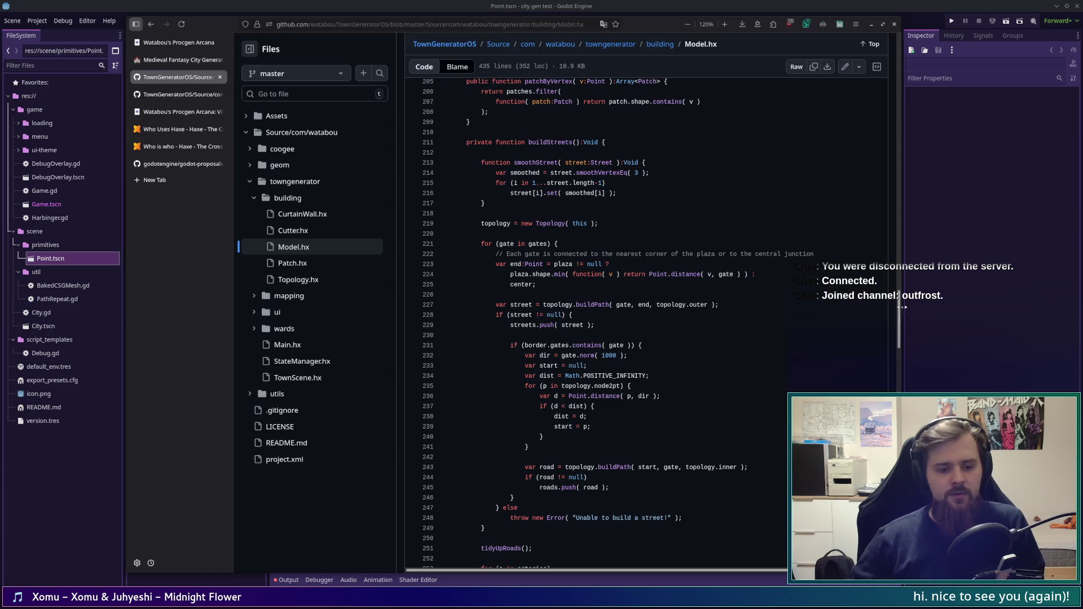
pyautogui.click(190, 90)
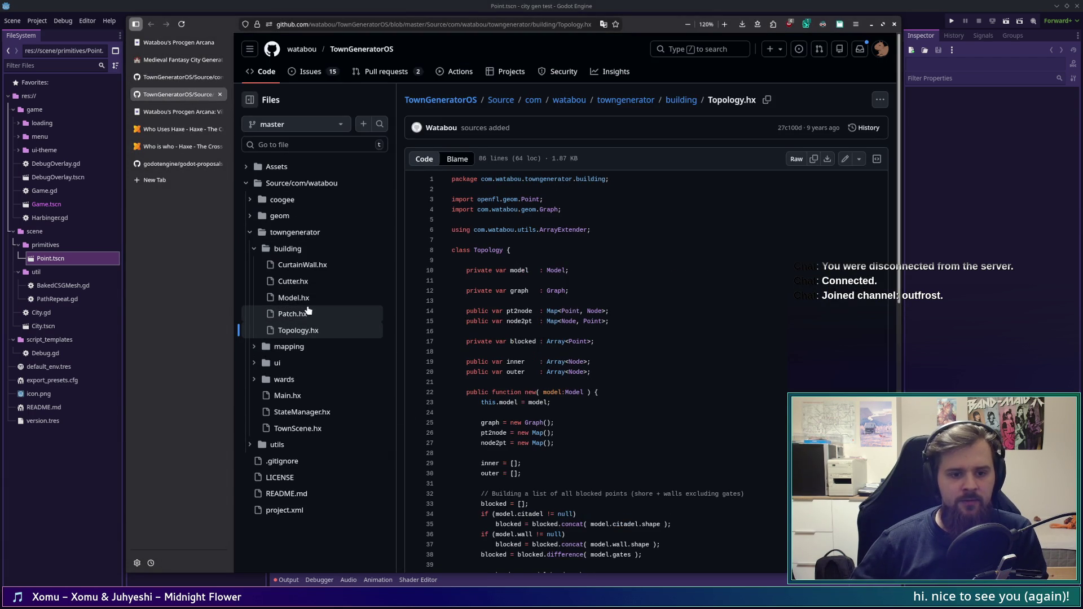
# Step: Expand the geom folder and preview Voronoi.hx in a new tab, then close it
pyautogui.click(252, 217)
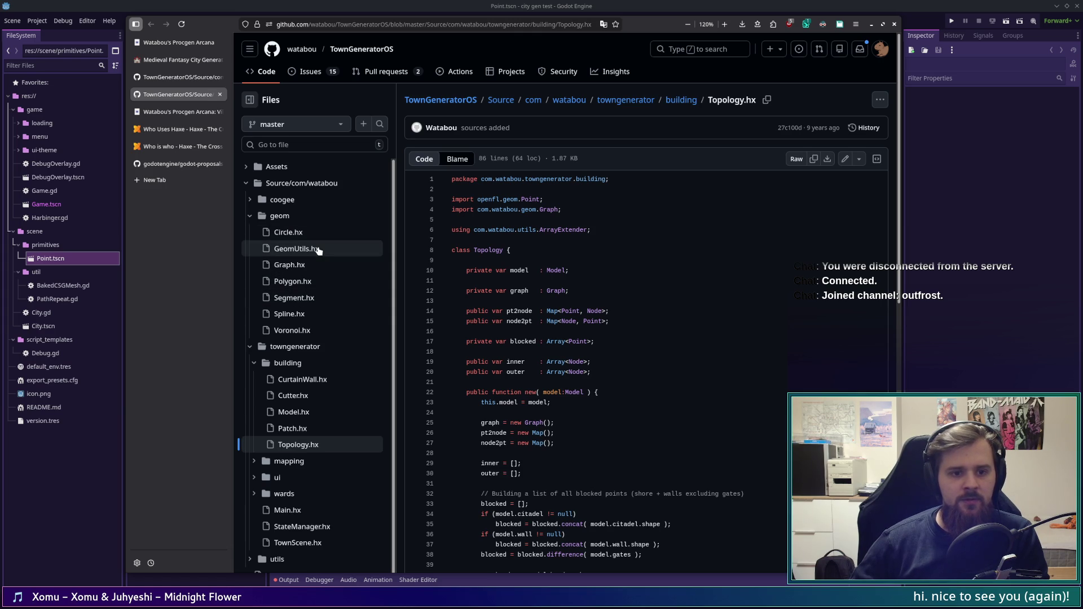
pyautogui.middleClick(290, 314)
pyautogui.click(178, 111)
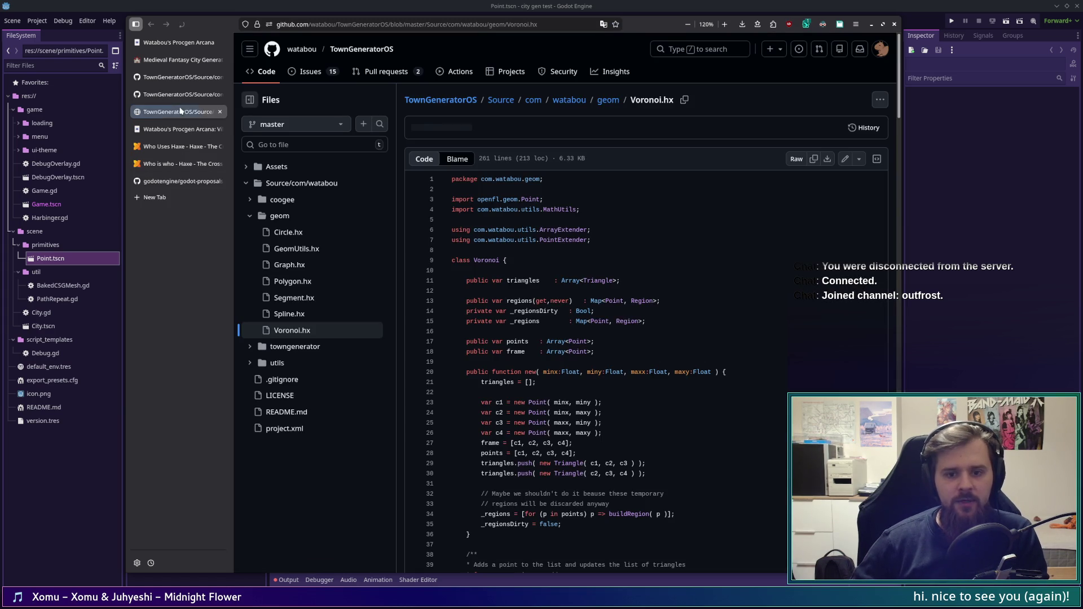
pyautogui.scroll(-20, 540, 475)
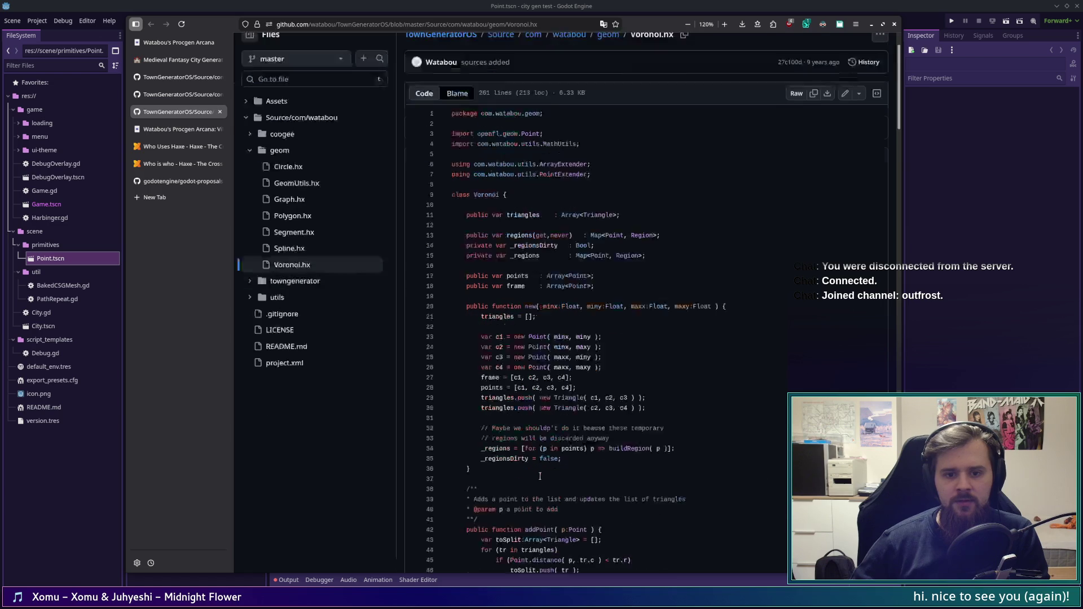
pyautogui.scroll(-5, 541, 475)
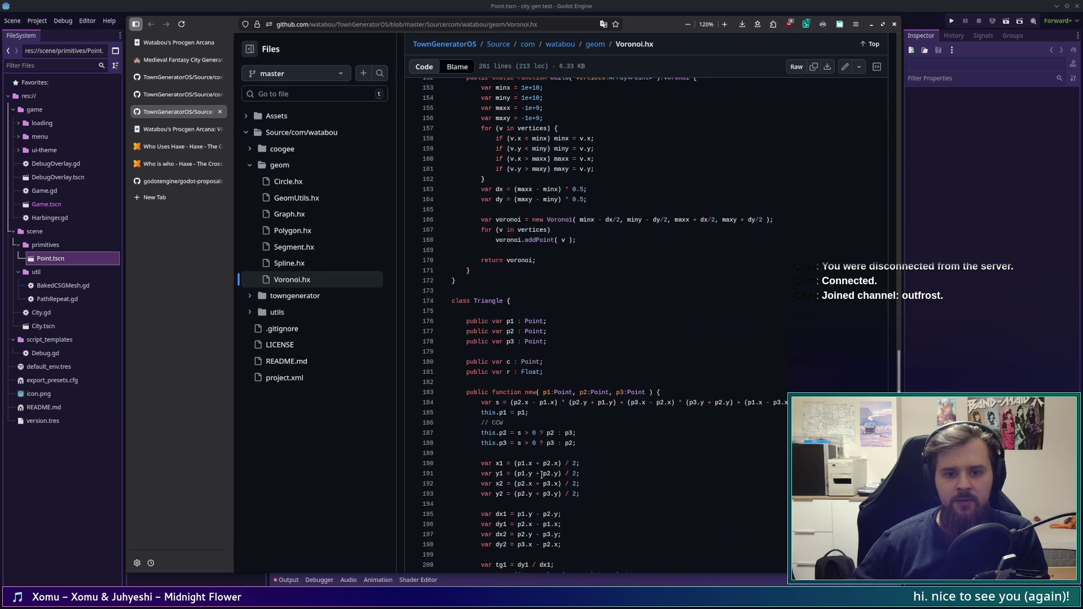
pyautogui.scroll(4, 541, 476)
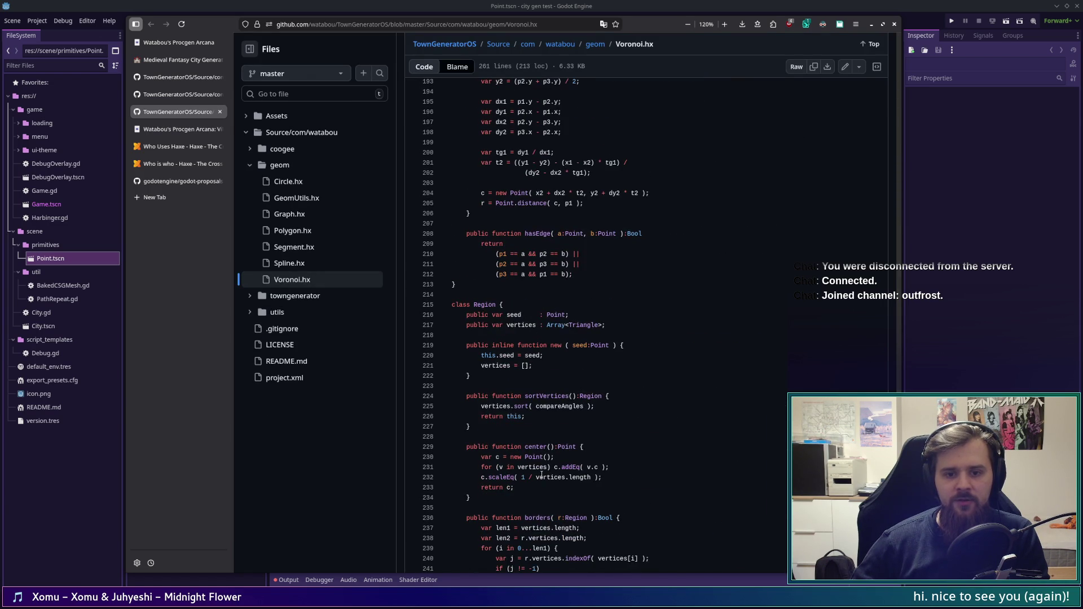
pyautogui.hotkey('ctrl', 'w')
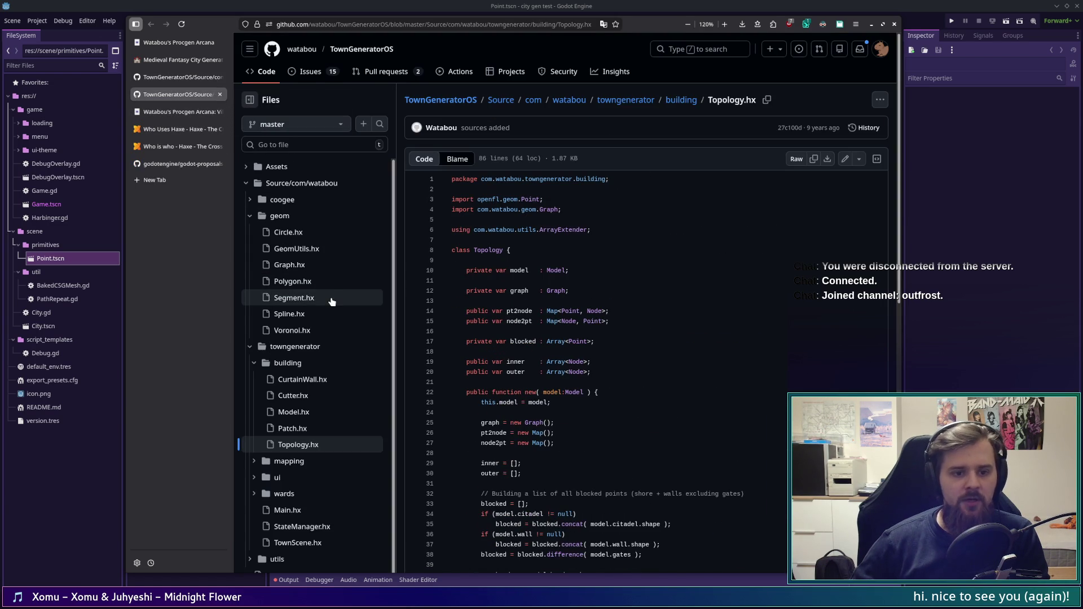
# Step: Preview and close Segment.hx, GeomUtils.hx and Polygon.hx in new tabs
pyautogui.middleClick(321, 299)
pyautogui.click(177, 111)
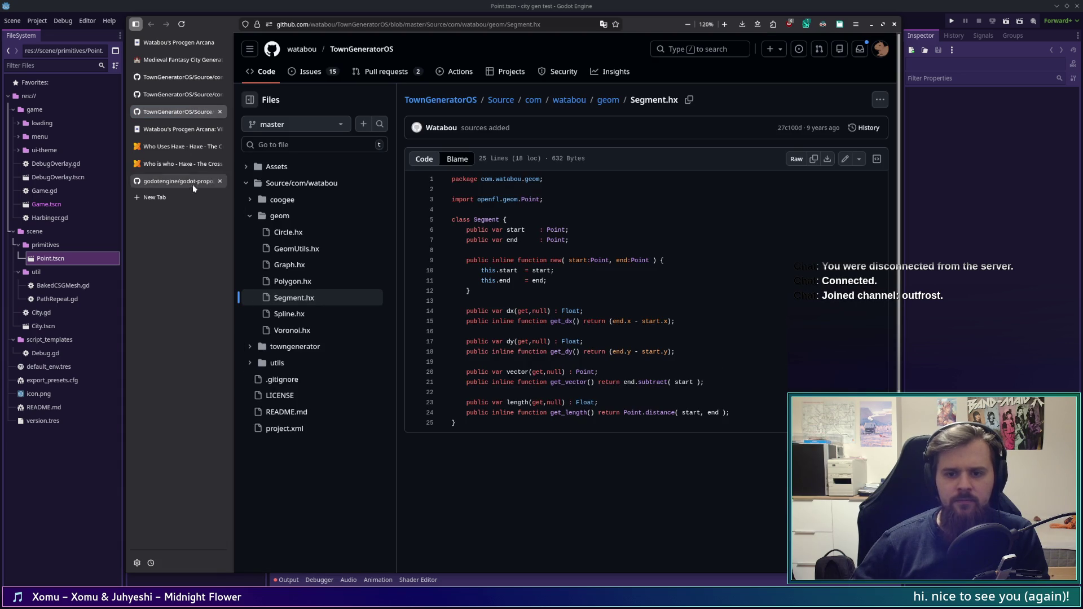
pyautogui.middleClick(169, 108)
pyautogui.middleClick(315, 250)
pyautogui.click(177, 112)
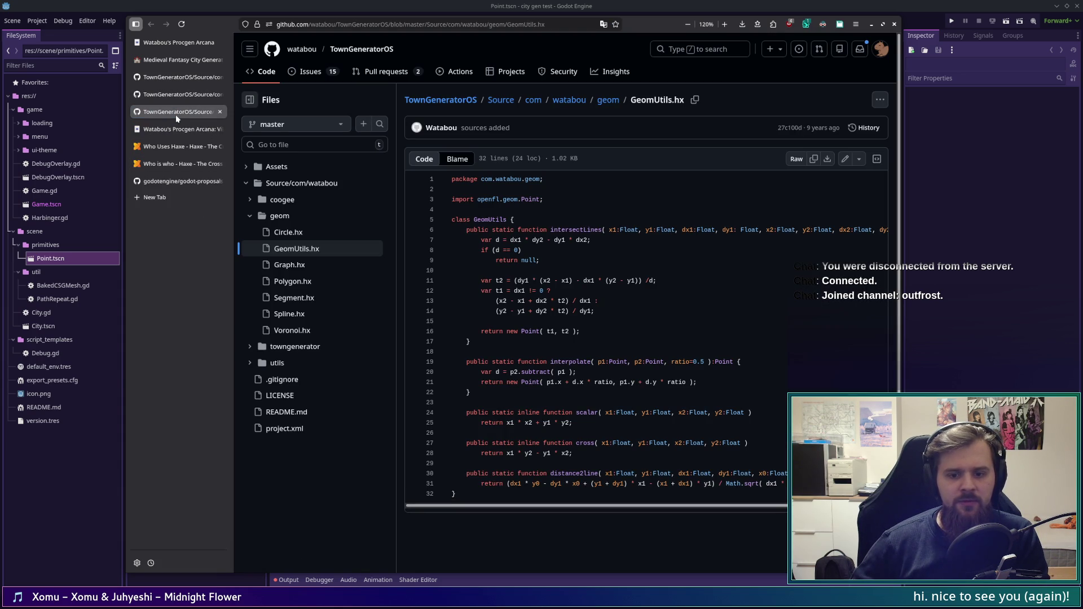
pyautogui.middleClick(175, 114)
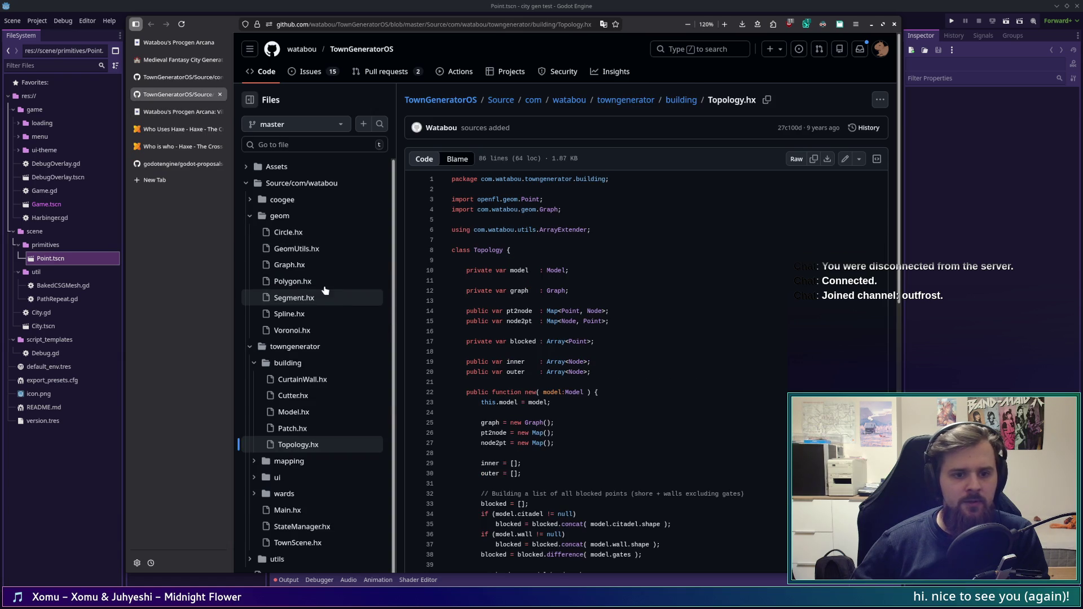
pyautogui.click(180, 111)
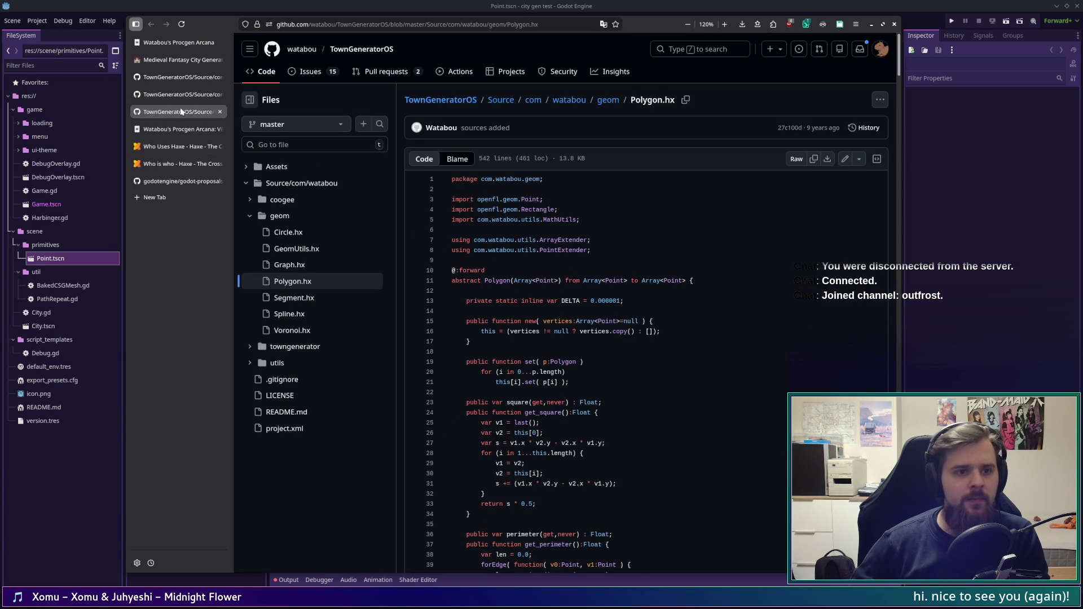
pyautogui.middleClick(181, 111)
# Step: Expand the mapping folder and go back to Topology.hx
pyautogui.scroll(-2, 316, 355)
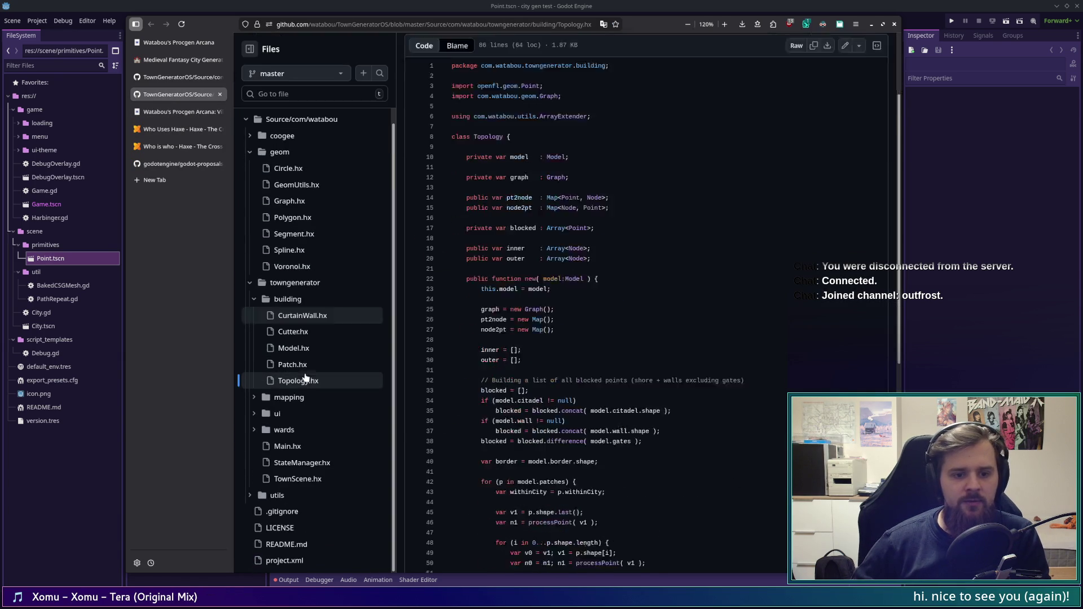
pyautogui.click(265, 397)
pyautogui.hotkey('alt', 'Left')
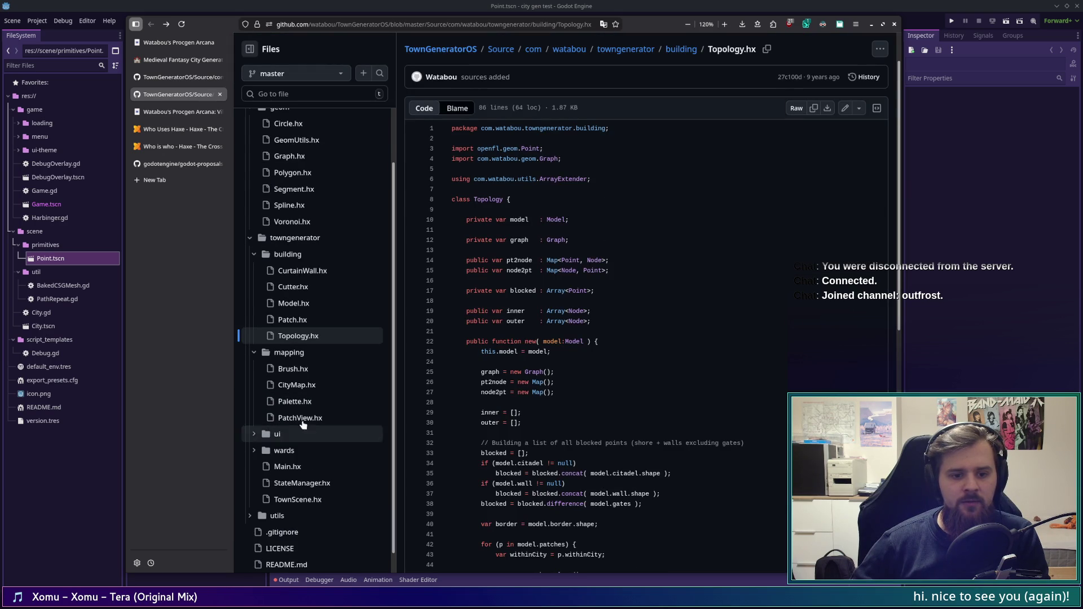
# Step: Preview CityMap.hx in a new tab, then close it and return to Topology.hx
pyautogui.middleClick(288, 383)
pyautogui.click(154, 112)
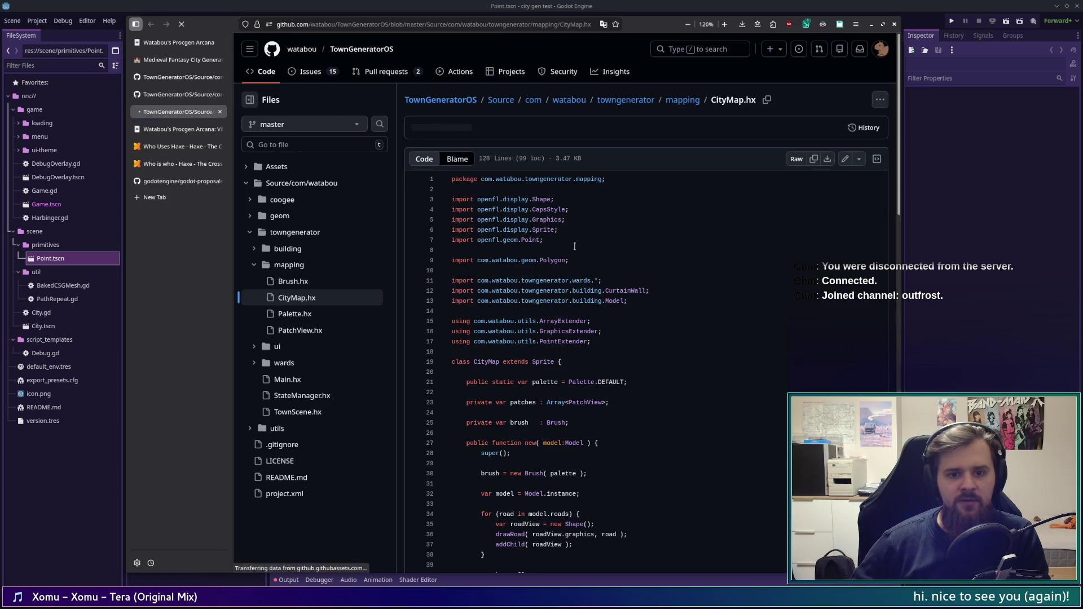
pyautogui.scroll(-15, 586, 298)
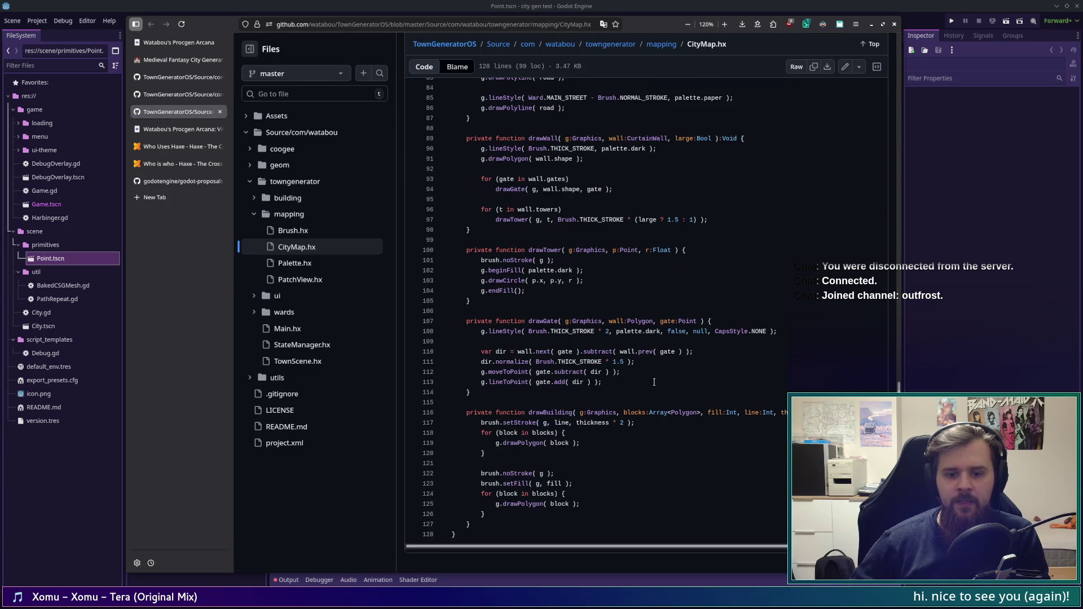
pyautogui.scroll(13, 653, 383)
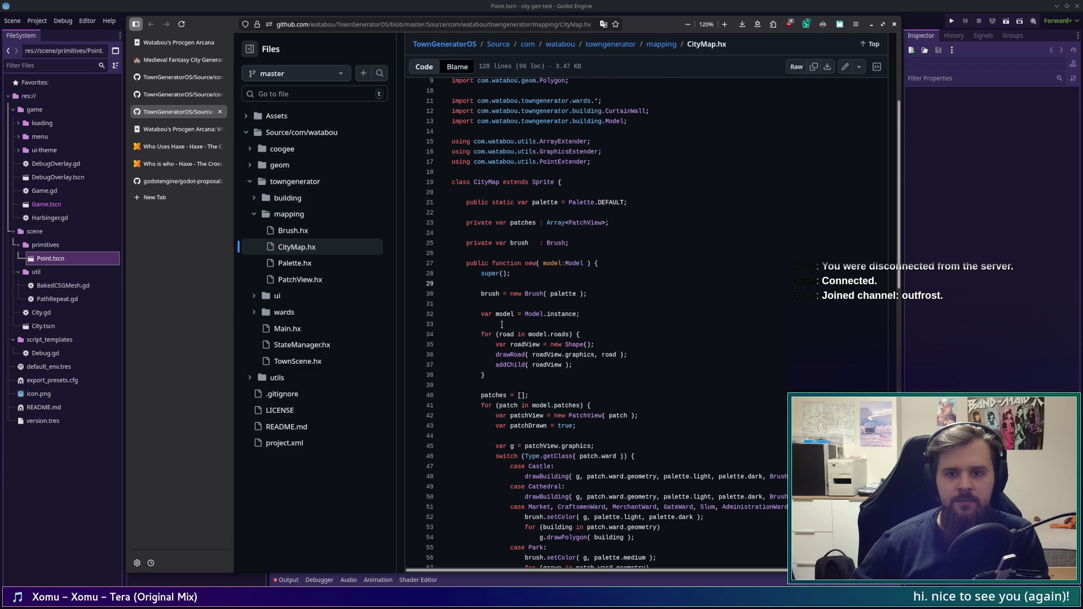
pyautogui.click(176, 95)
pyautogui.middleClick(182, 117)
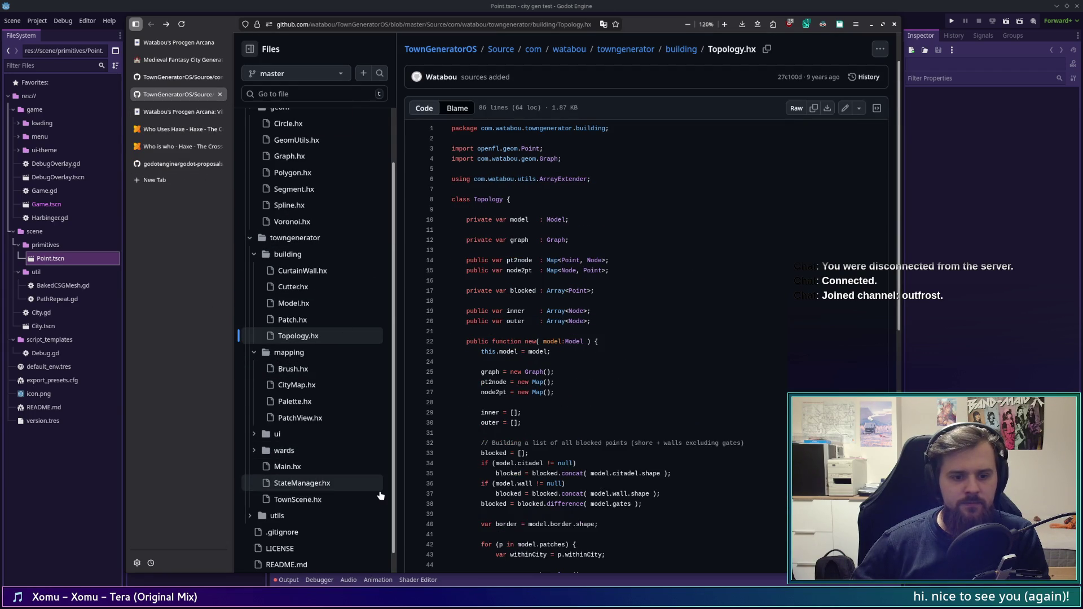
# Step: Browse the utils folder and open PointExtender.hx in a new tab
pyautogui.scroll(2, 375, 494)
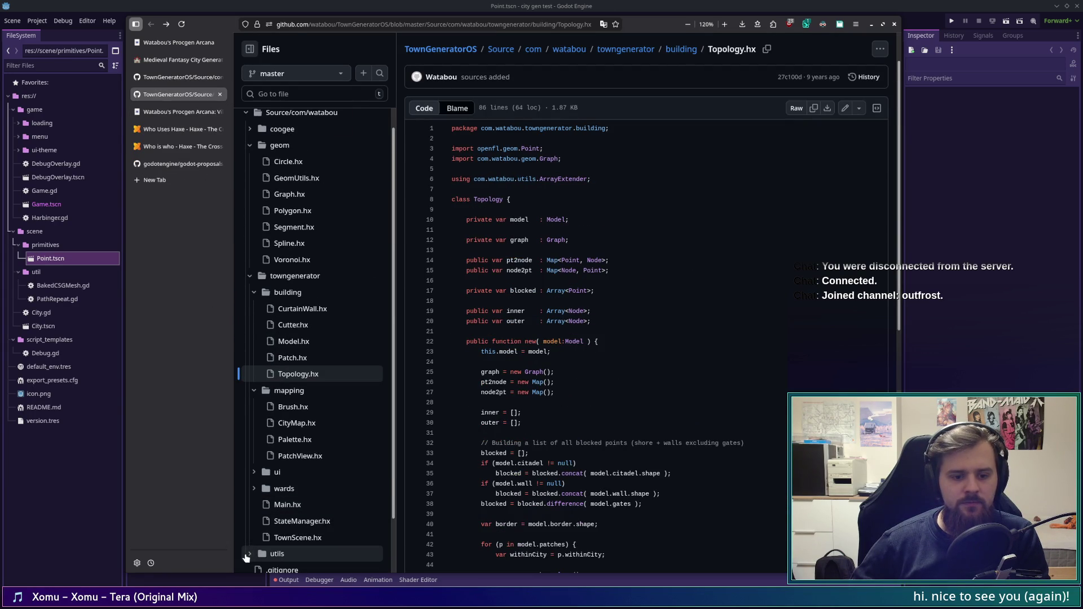
pyautogui.click(246, 555)
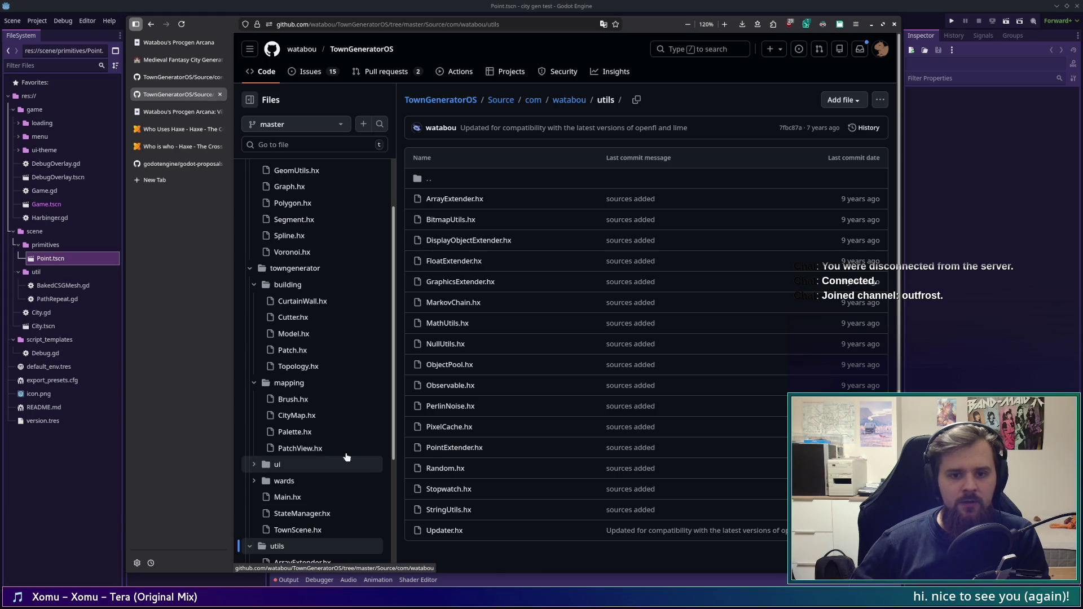
pyautogui.hotkey('alt', 'Left')
pyautogui.scroll(-5, 345, 467)
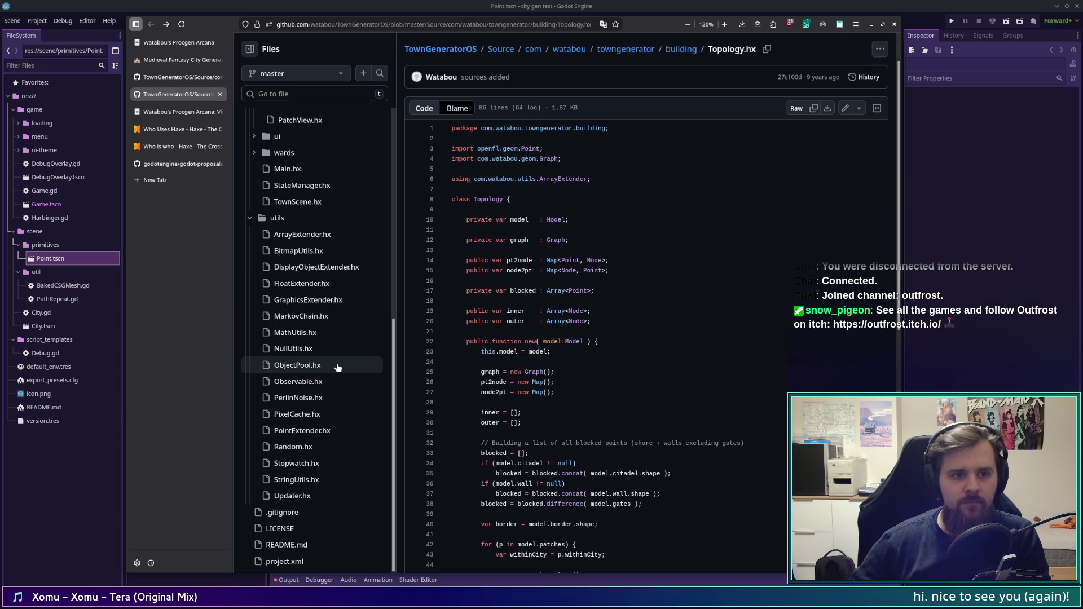
pyautogui.middleClick(350, 435)
pyautogui.click(175, 112)
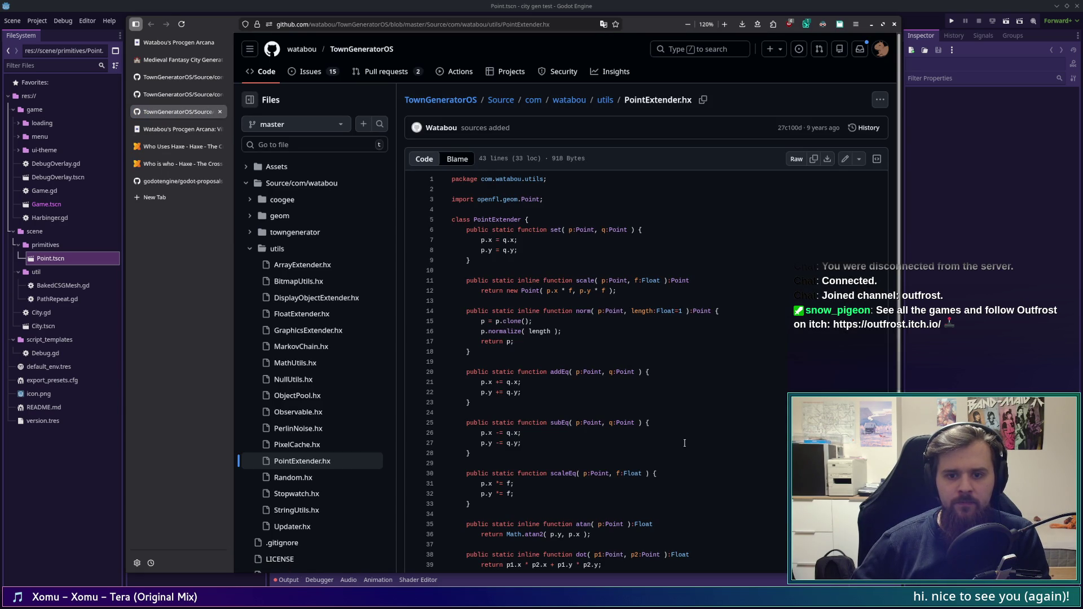
pyautogui.scroll(-2, 682, 442)
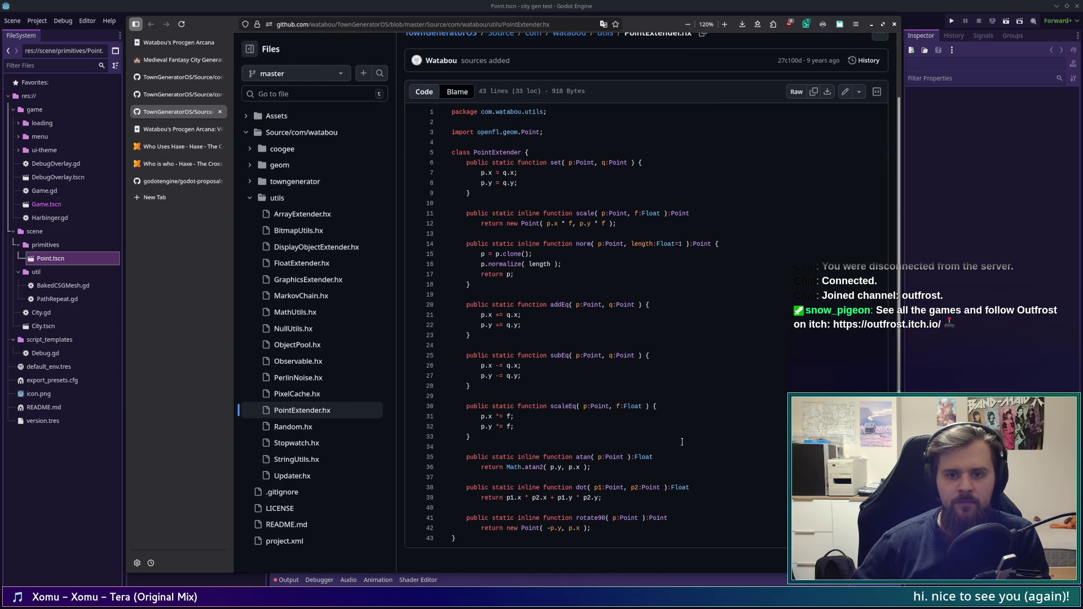
pyautogui.middleClick(186, 111)
pyautogui.scroll(-10, 527, 307)
pyautogui.doubleClick(524, 376)
pyautogui.click(530, 386)
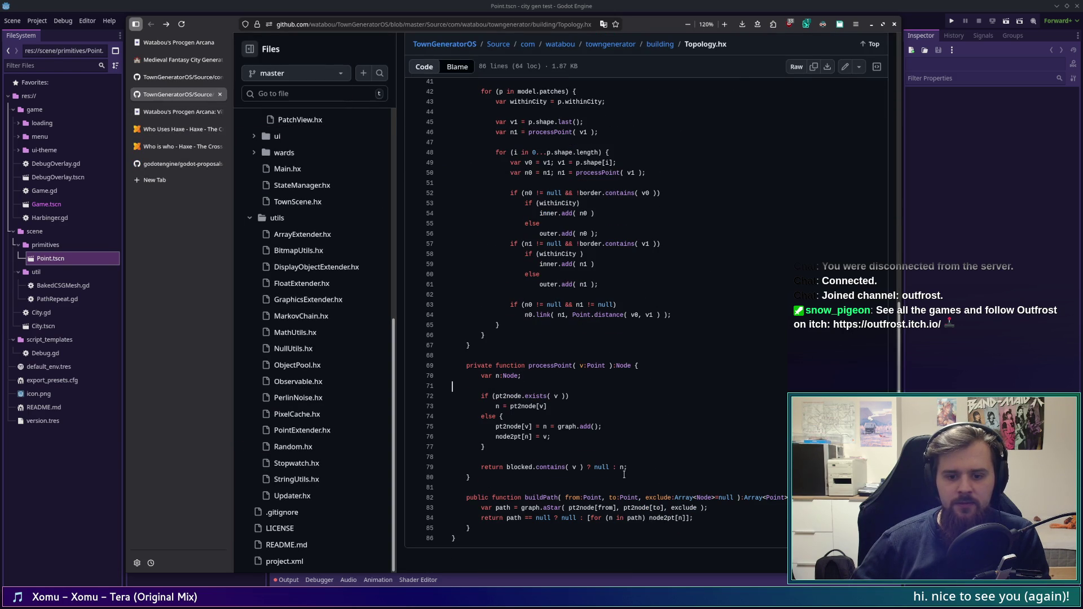
pyautogui.click(520, 393)
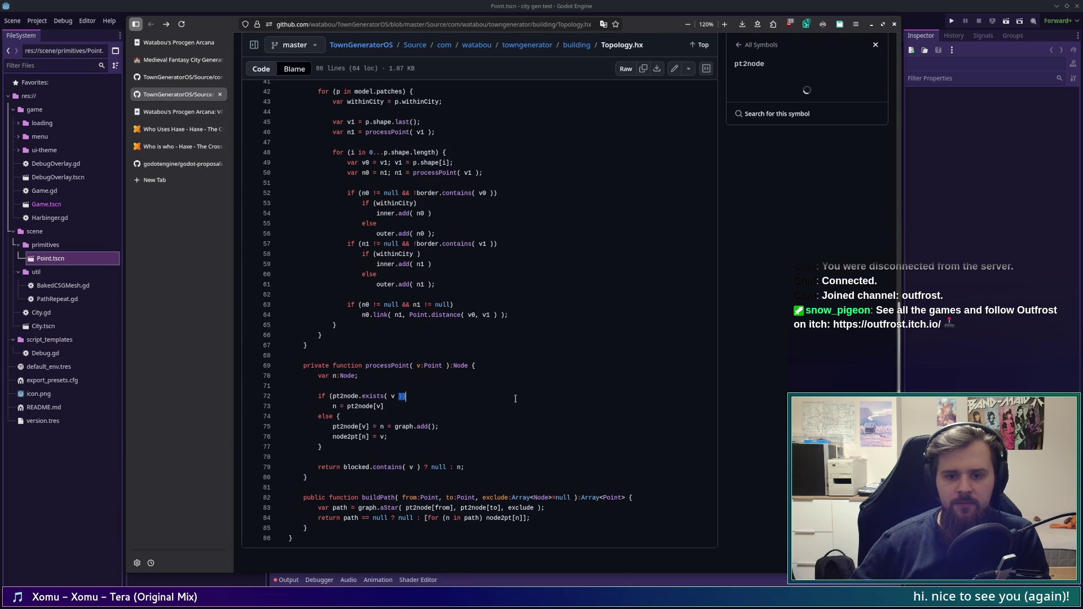
pyautogui.click(876, 47)
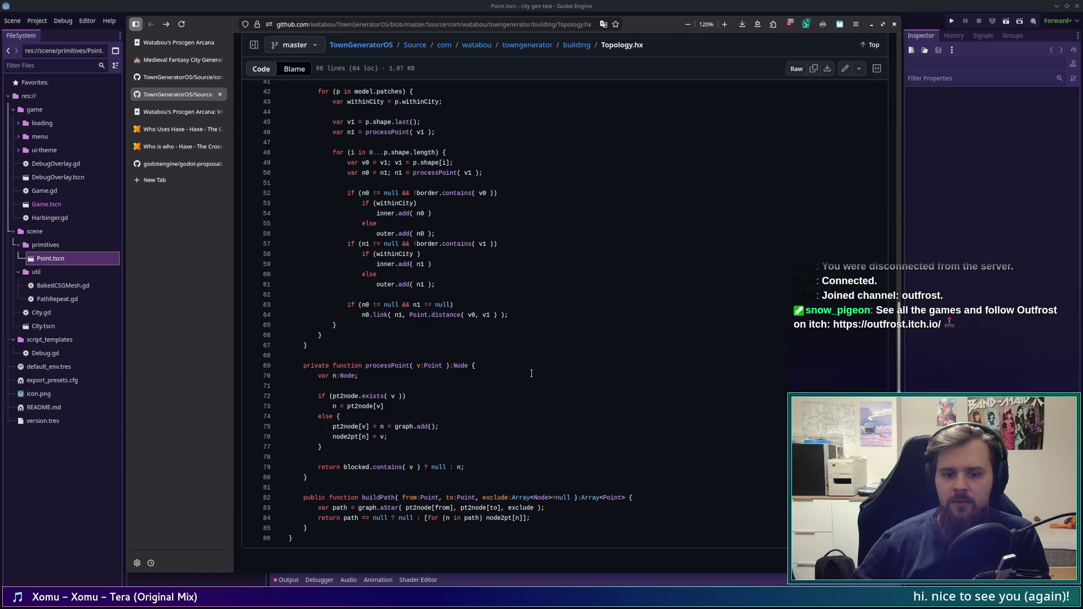
pyautogui.click(346, 375)
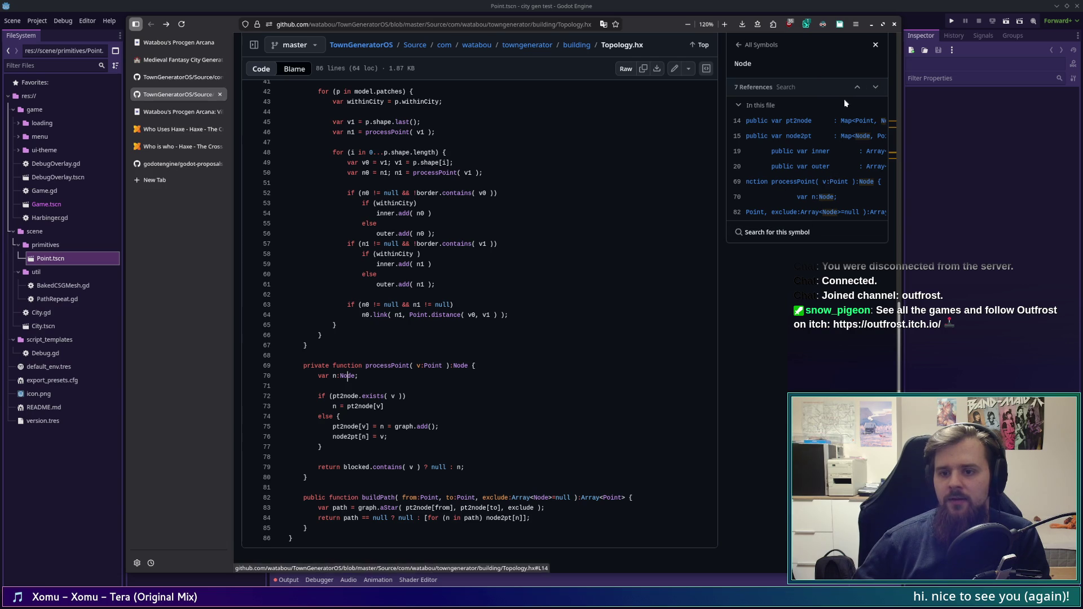
pyautogui.click(778, 233)
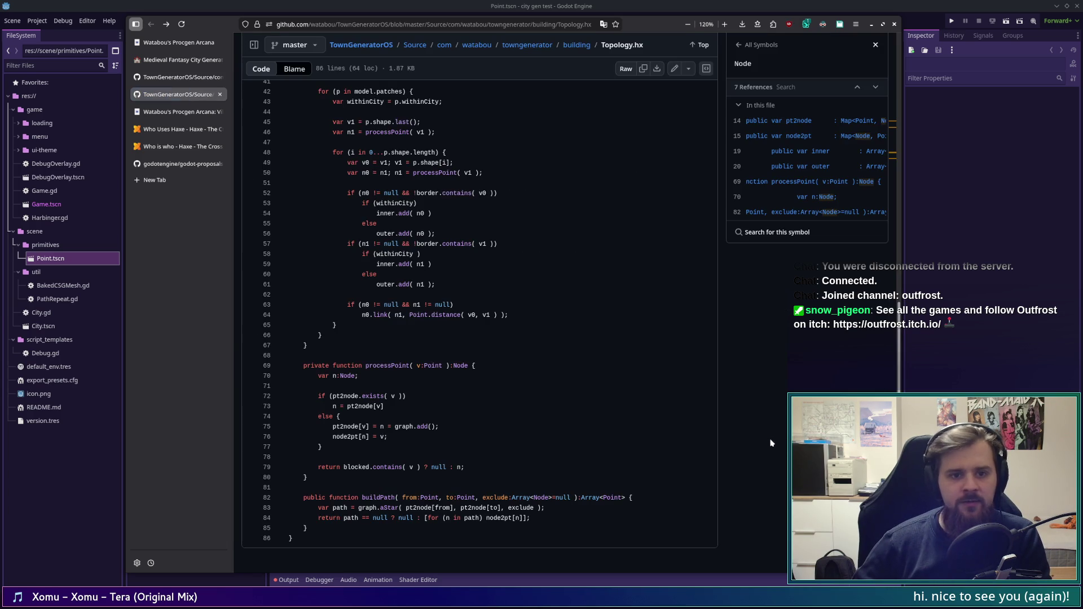
pyautogui.click(875, 44)
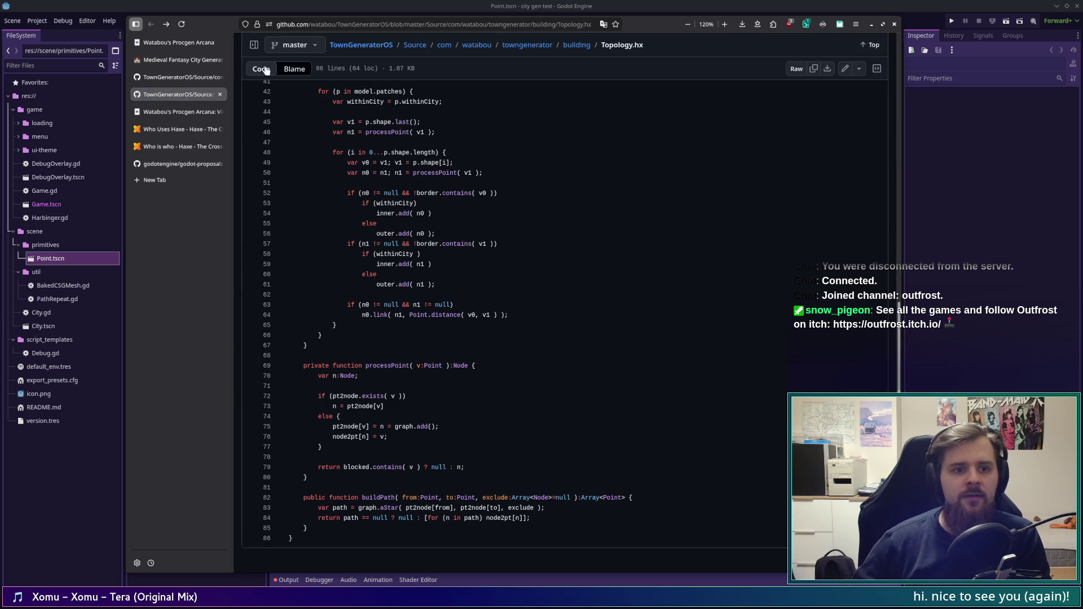
pyautogui.click(254, 44)
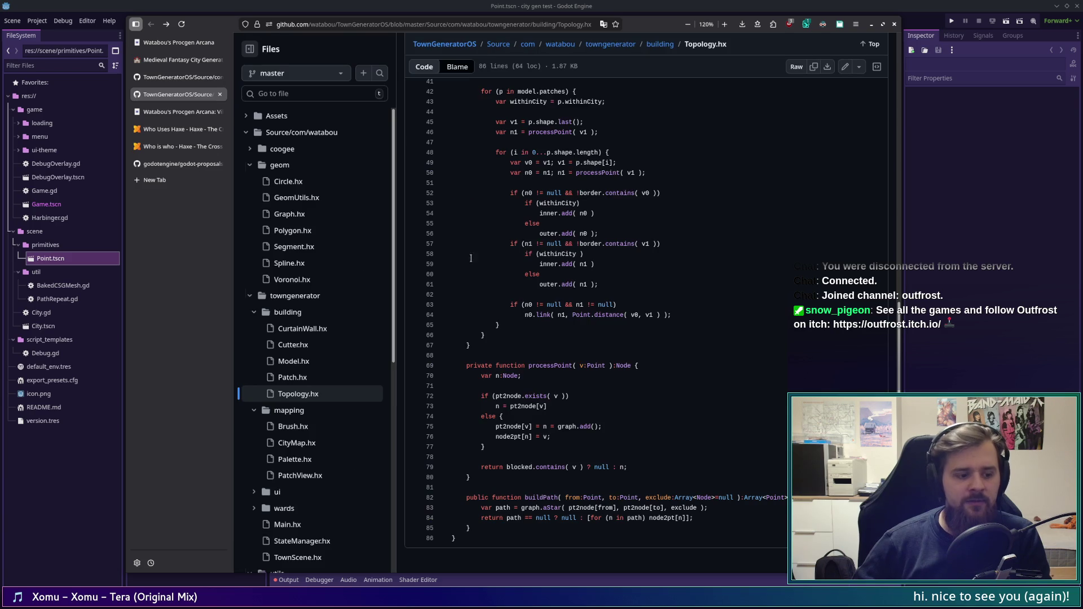
# Step: Peek at the ui folder and Brush.hx, then return to Topology.hx
pyautogui.scroll(-2, 338, 389)
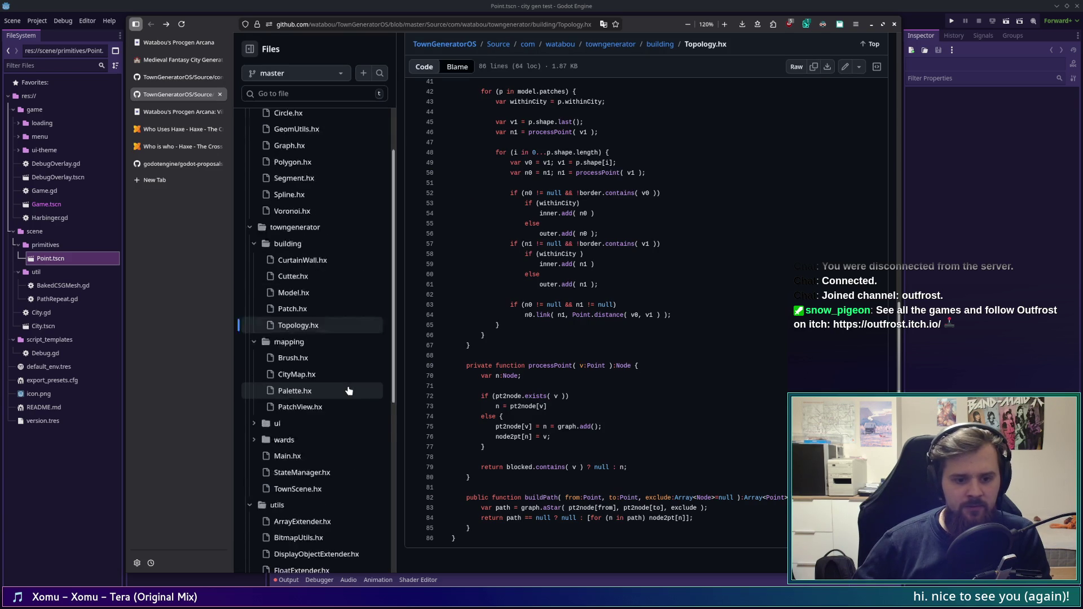
pyautogui.click(254, 378)
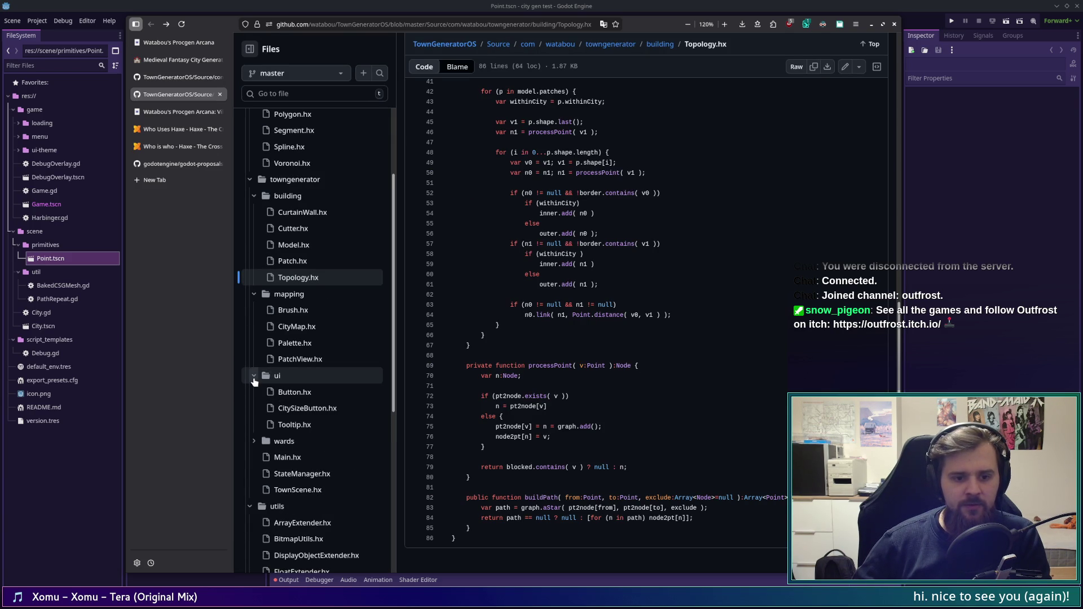
pyautogui.click(254, 376)
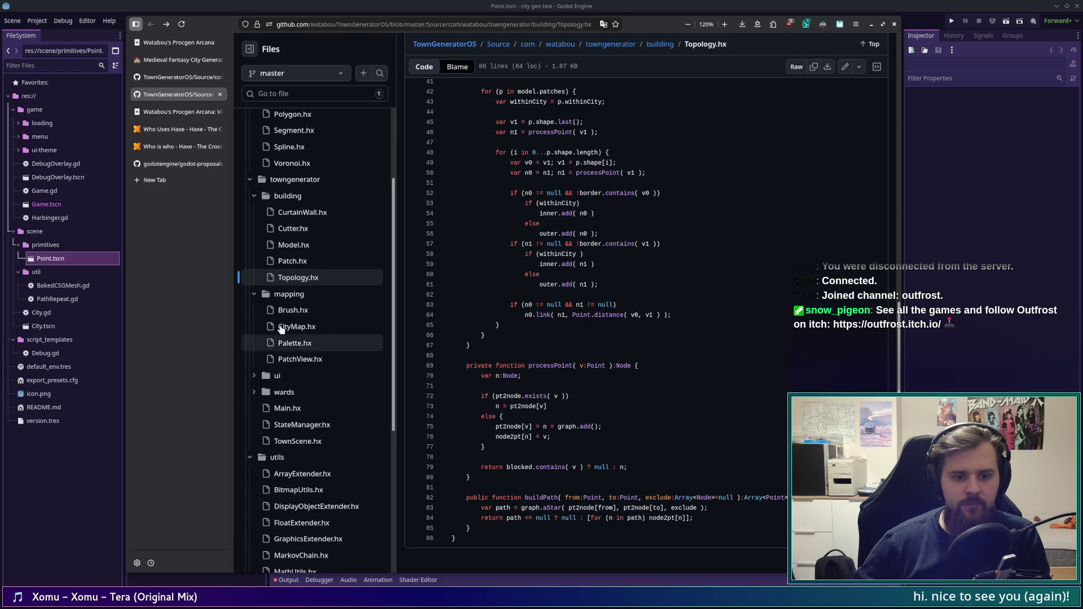
pyautogui.click(326, 311)
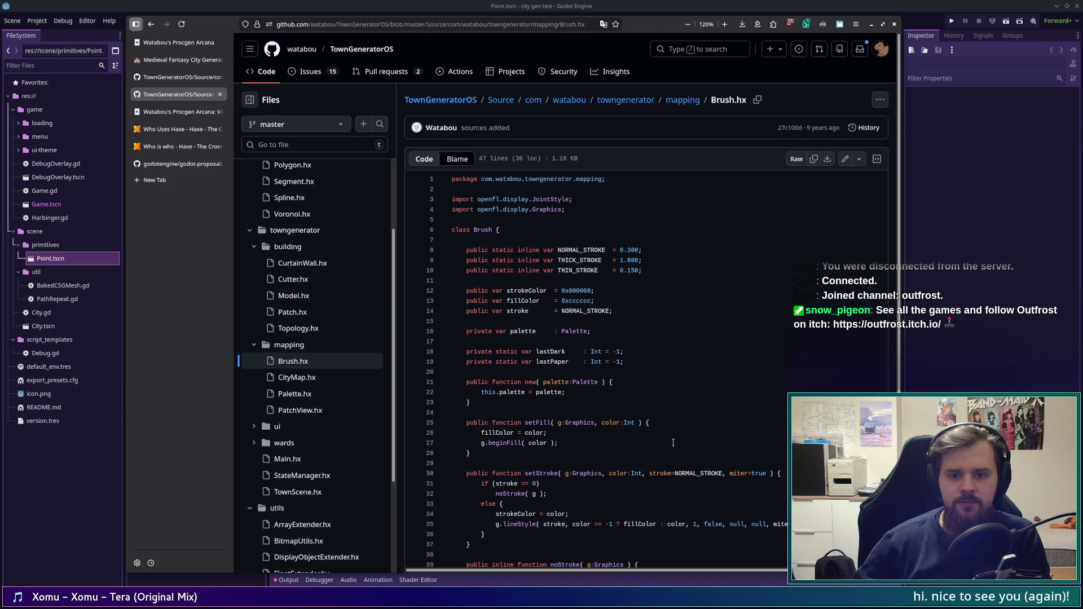
pyautogui.scroll(-2, 673, 442)
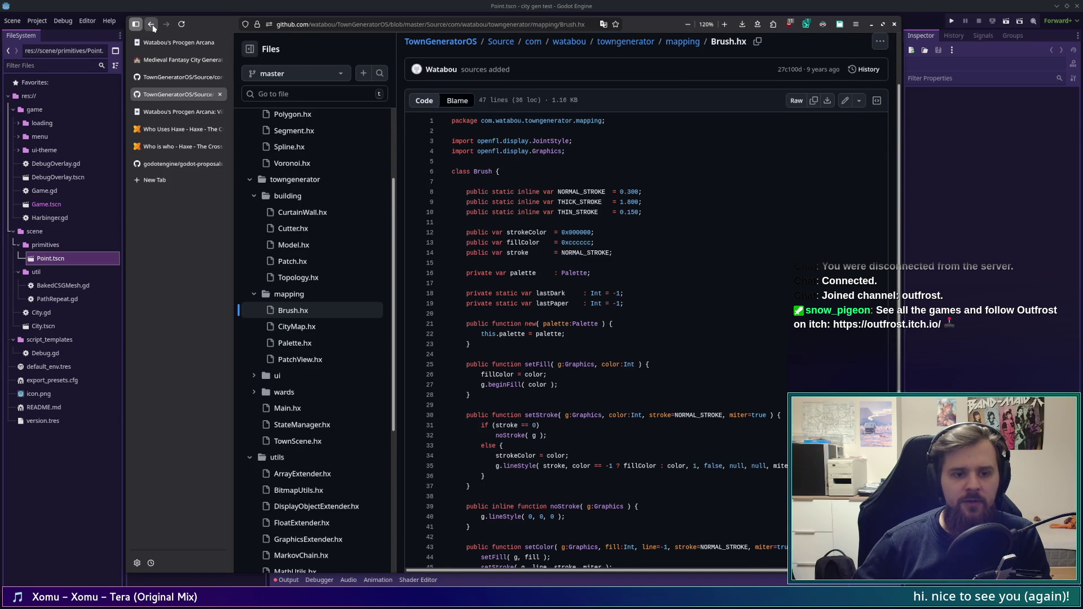
pyautogui.click(151, 24)
# Step: Read through Topology.hx, then open geom's Graph.hx in a new tab
pyautogui.scroll(-5, 539, 416)
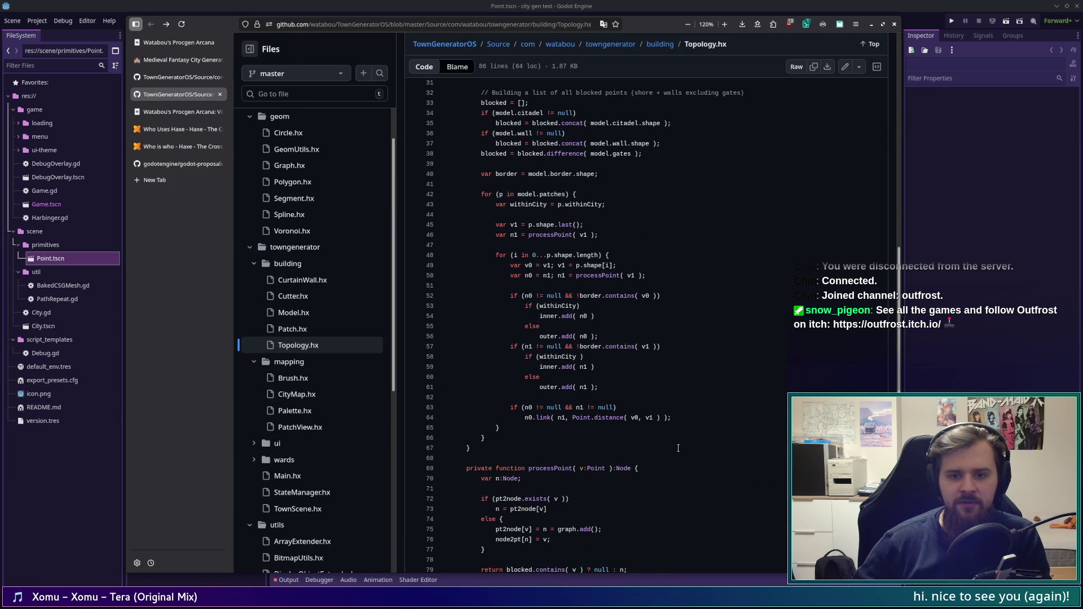
pyautogui.scroll(5, 677, 447)
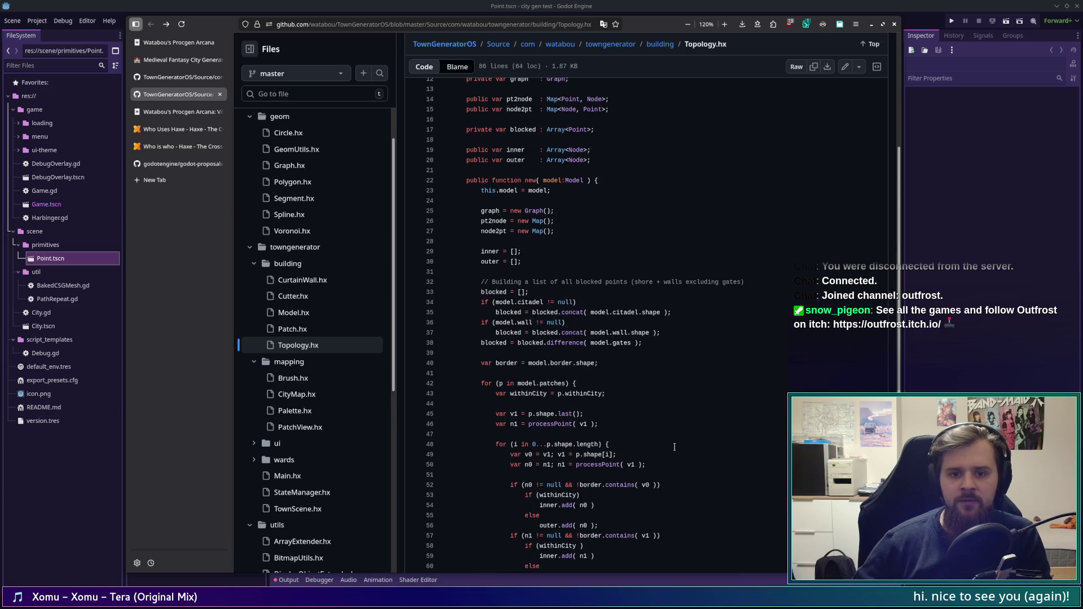
pyautogui.scroll(-8, 674, 446)
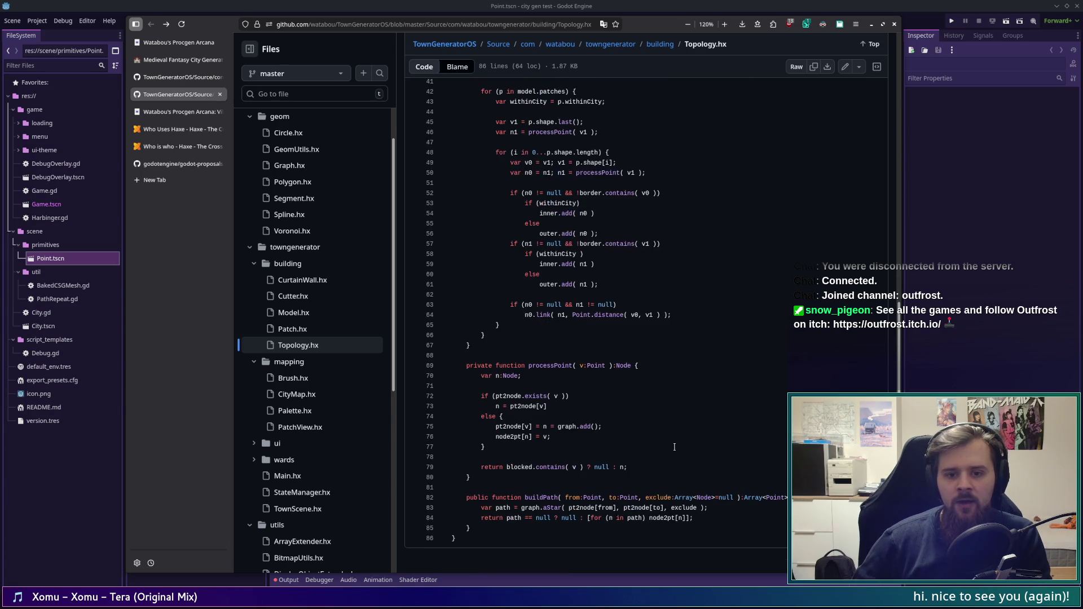
pyautogui.scroll(3, 674, 446)
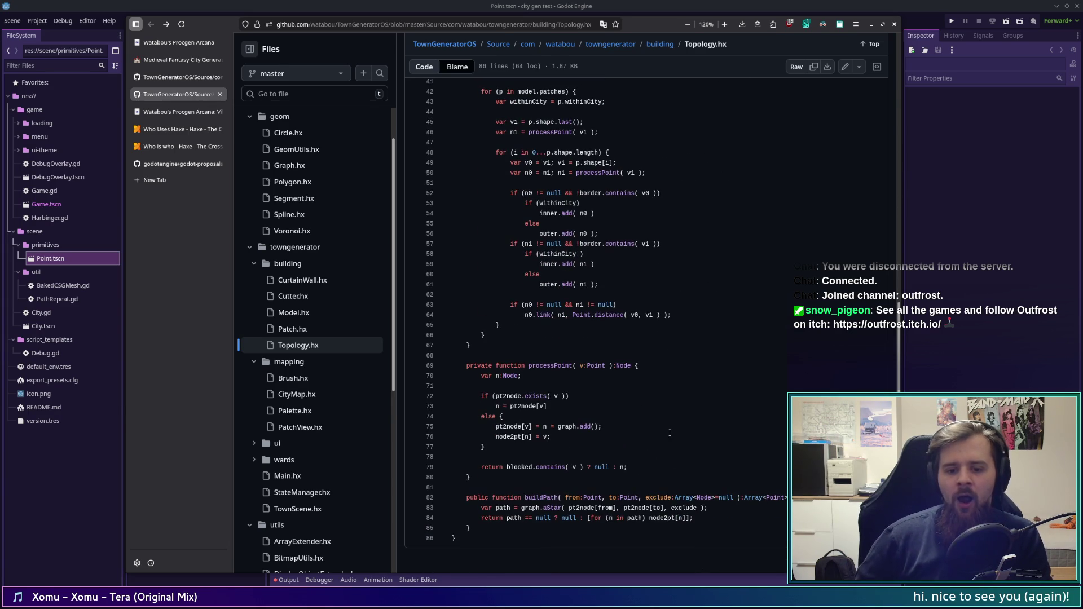
pyautogui.scroll(7, 666, 415)
pyautogui.scroll(3, 666, 414)
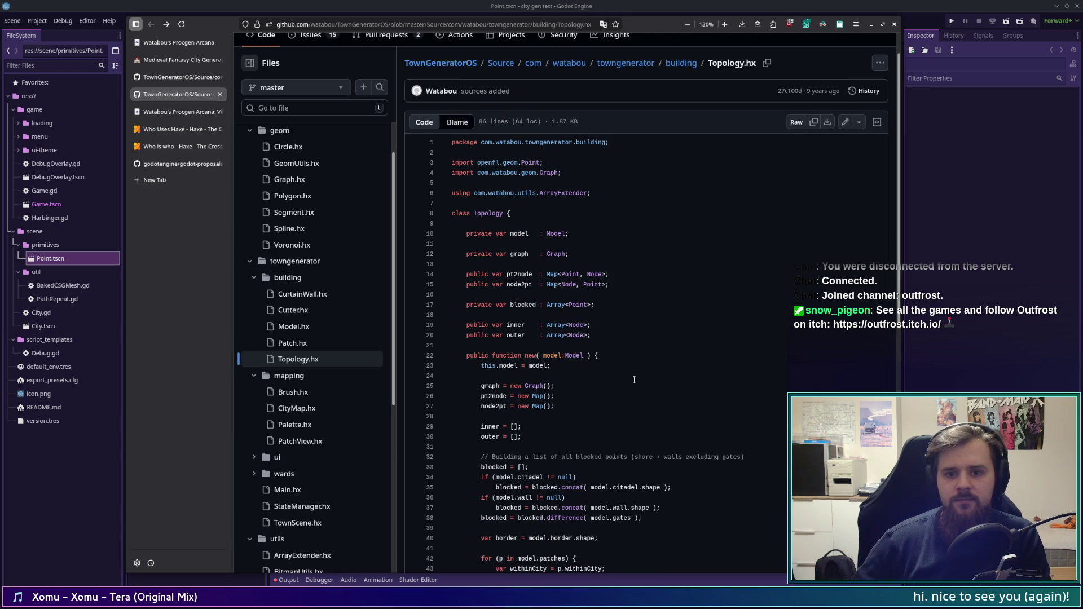
pyautogui.scroll(-5, 580, 241)
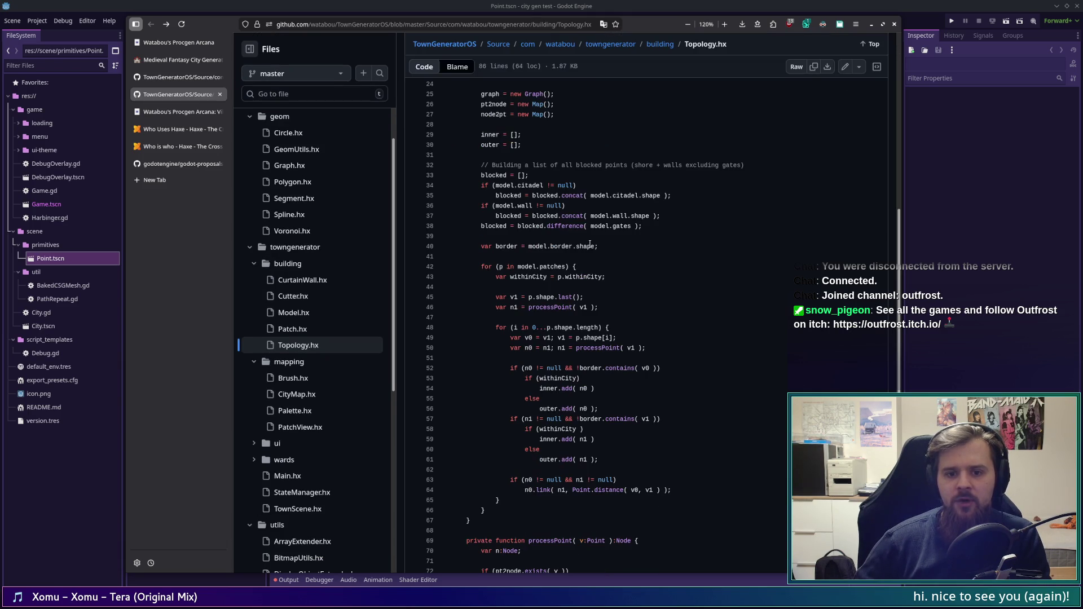
pyautogui.scroll(2, 363, 326)
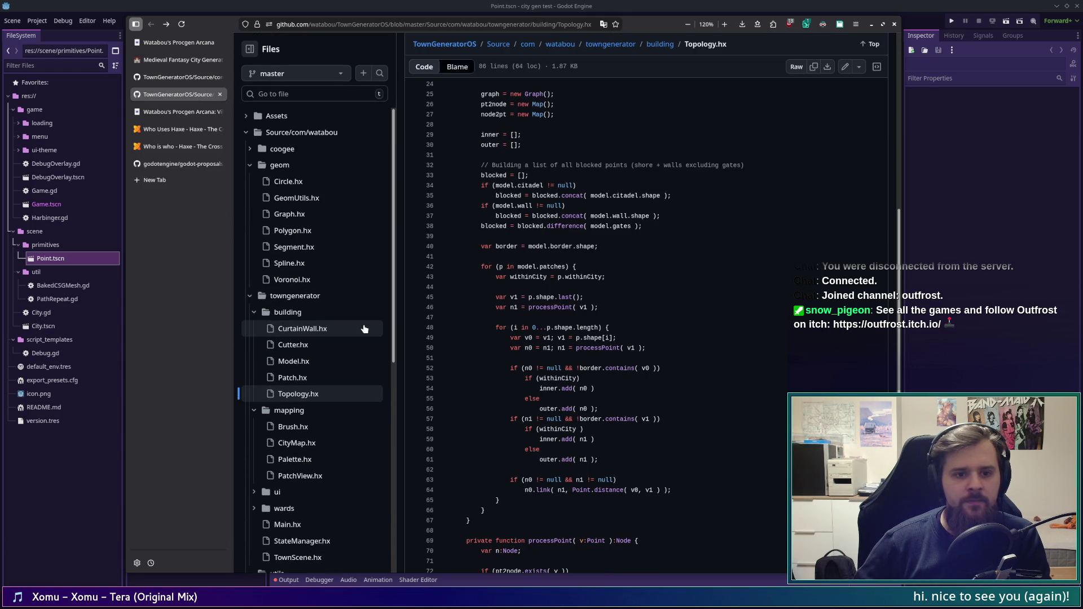
pyautogui.middleClick(290, 214)
pyautogui.click(166, 111)
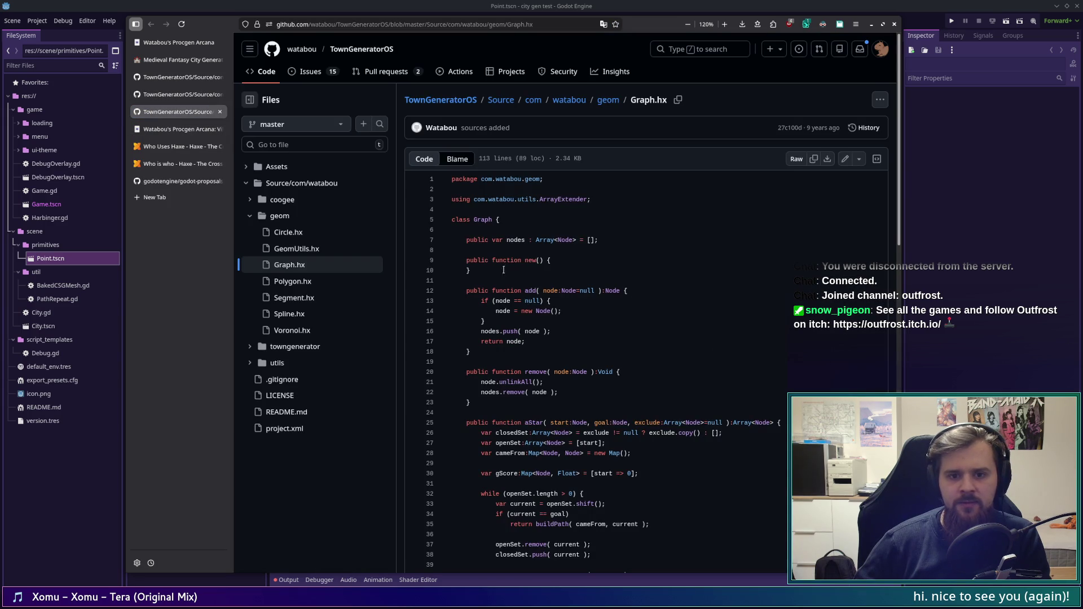
# Step: Scroll through Graph.hx, then switch back to the Topology.hx tab
pyautogui.scroll(-12, 537, 283)
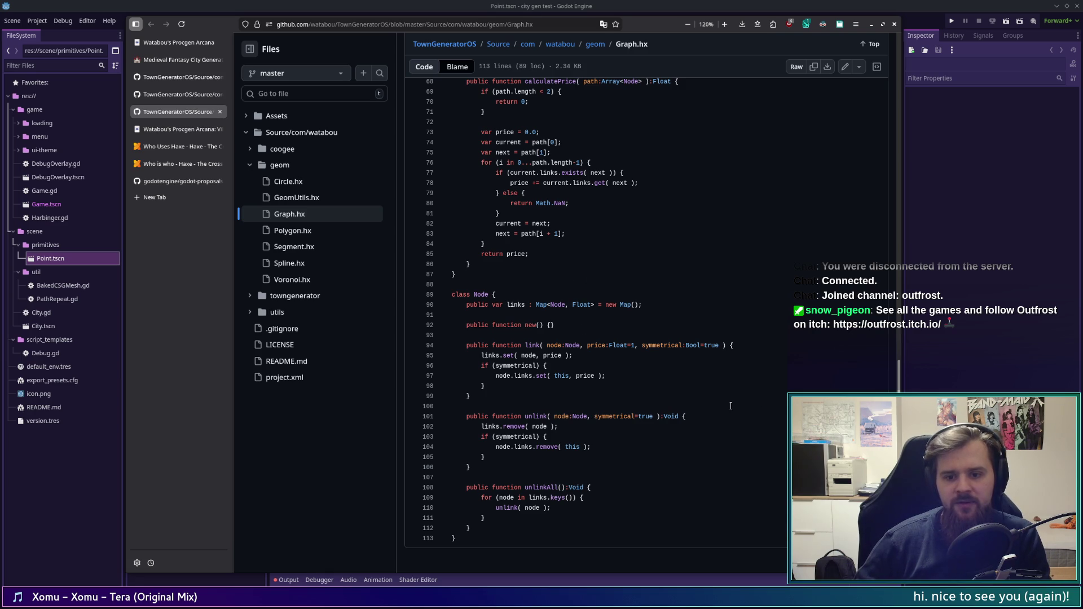
pyautogui.scroll(3, 588, 447)
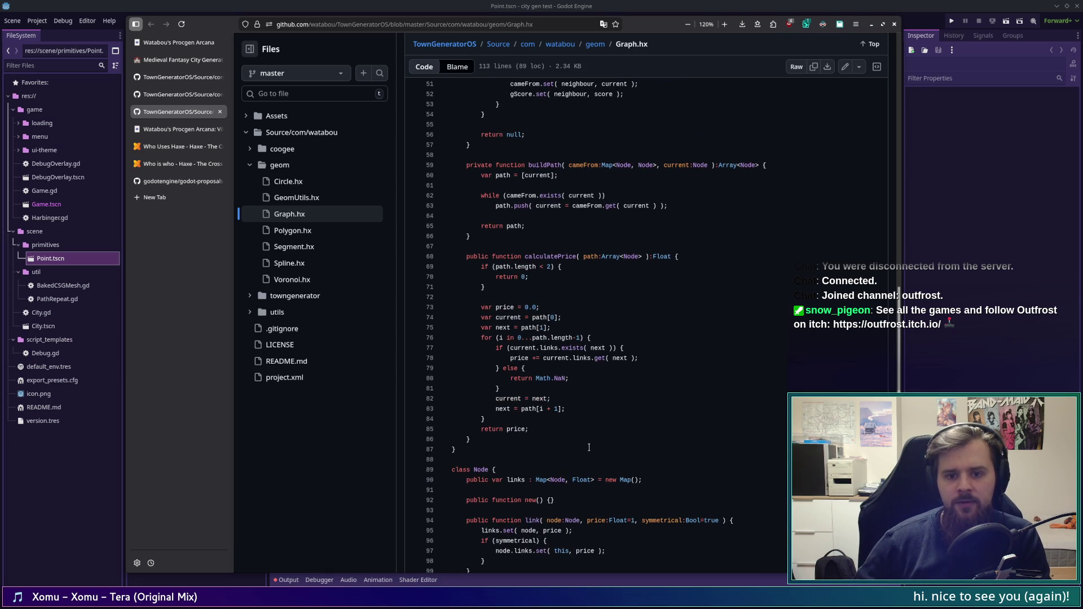
pyautogui.scroll(2, 588, 447)
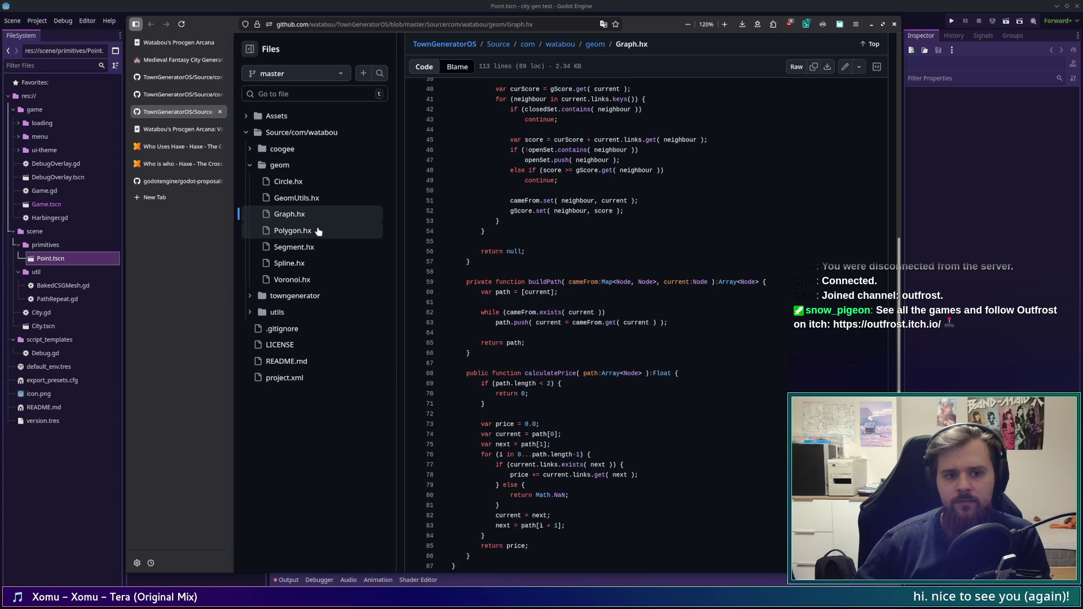
pyautogui.click(186, 94)
pyautogui.scroll(-5, 593, 396)
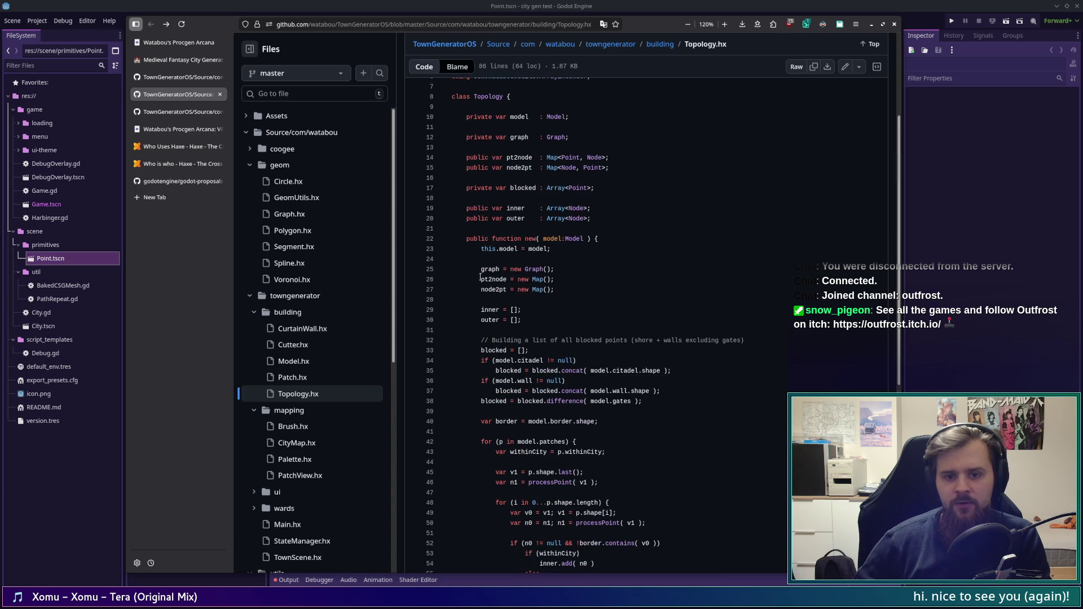
pyautogui.scroll(-5, 505, 271)
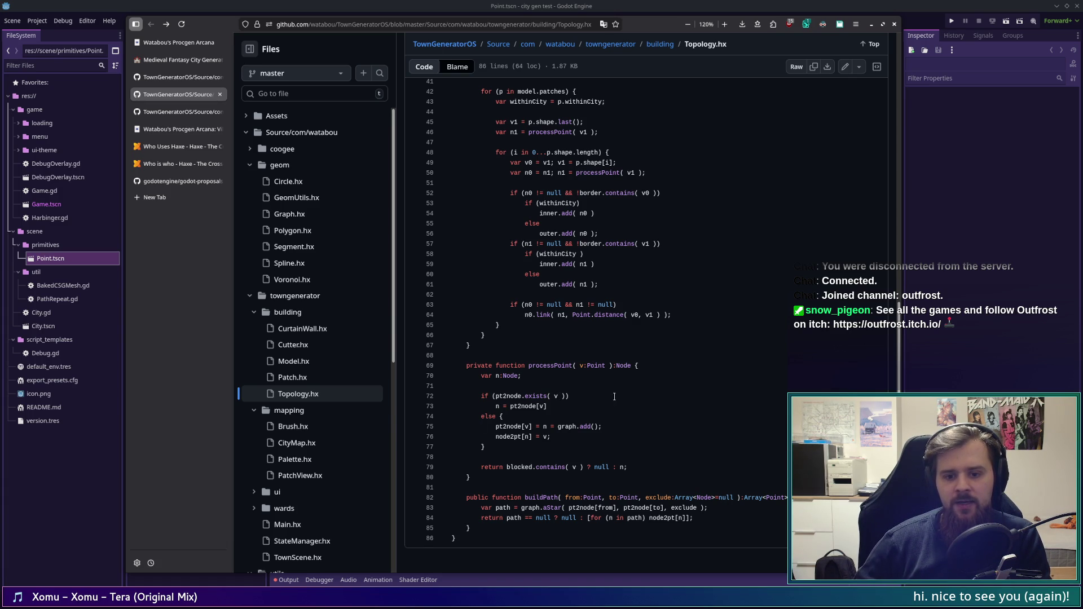
pyautogui.scroll(7, 618, 400)
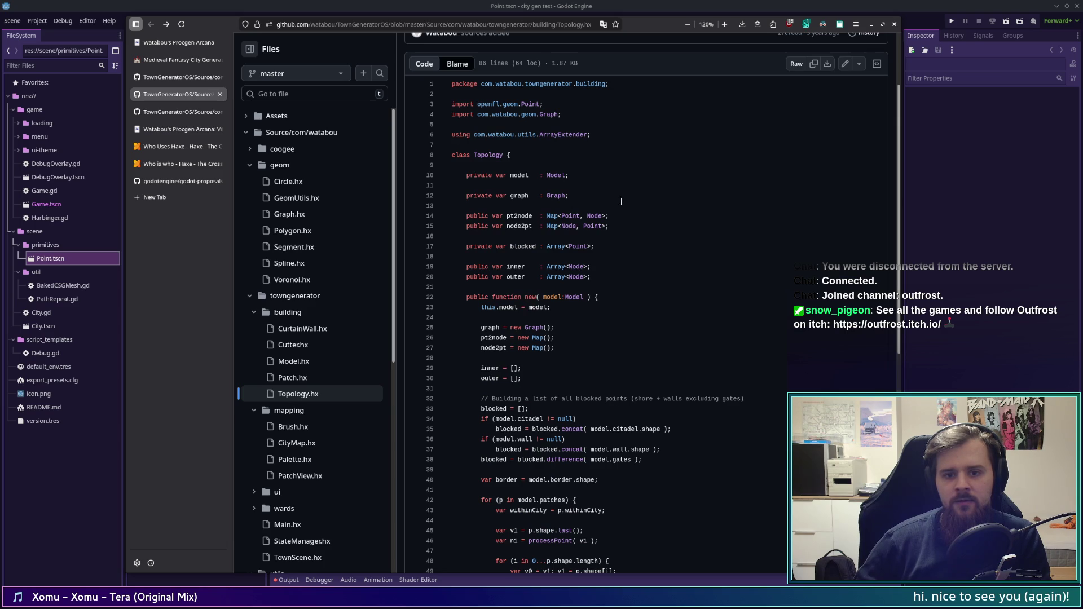
pyautogui.scroll(-7, 670, 413)
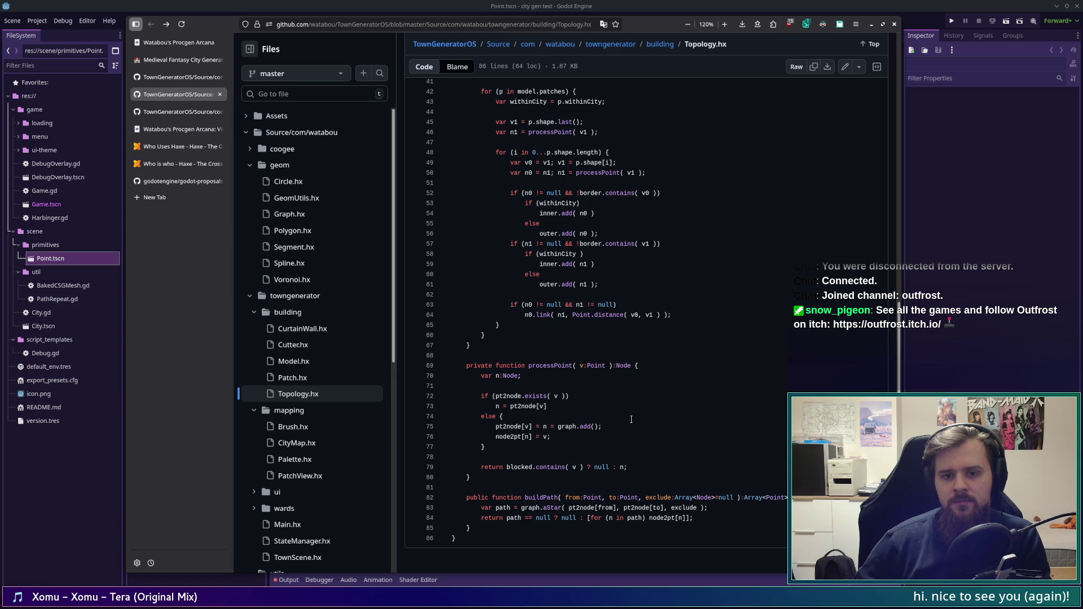
pyautogui.scroll(10, 631, 419)
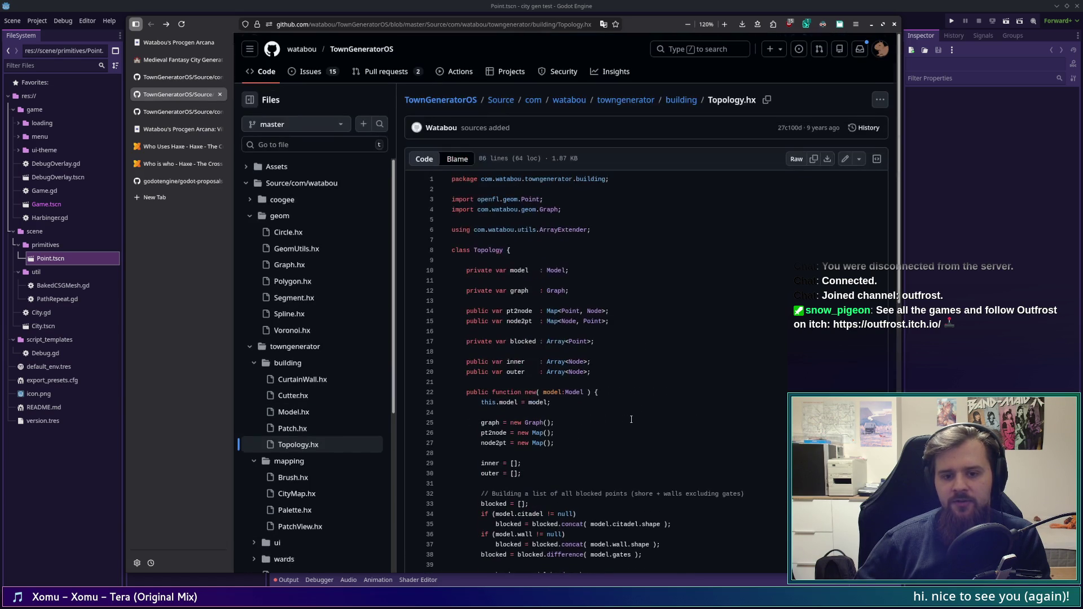
pyautogui.scroll(-2, 631, 419)
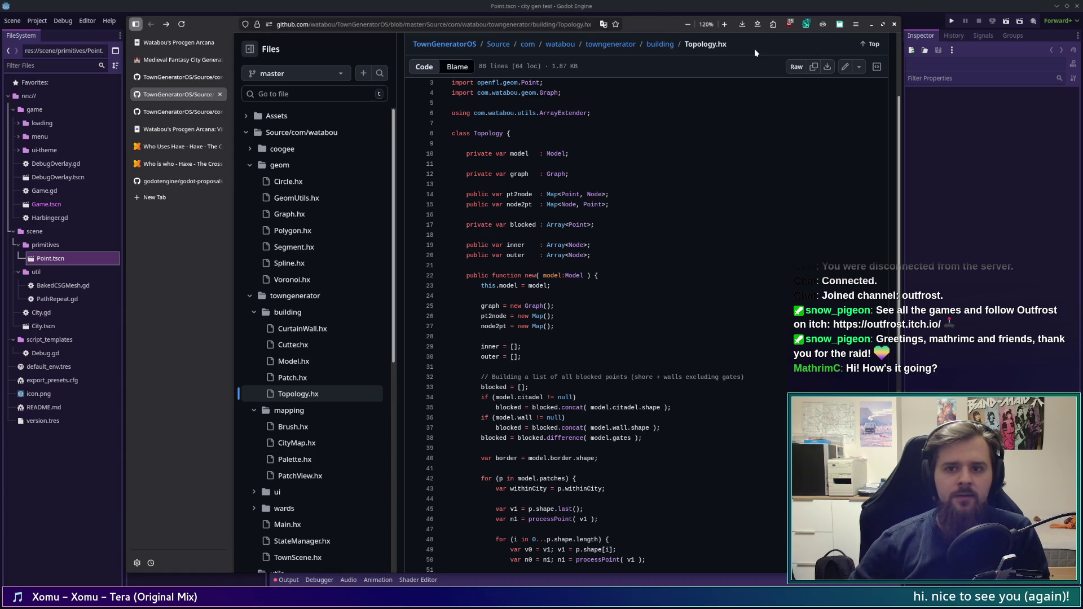
# Step: View the generated medieval city map on Watabou's City Generator, then return to Godot
pyautogui.scroll(-3, 607, 236)
pyautogui.scroll(3, 608, 237)
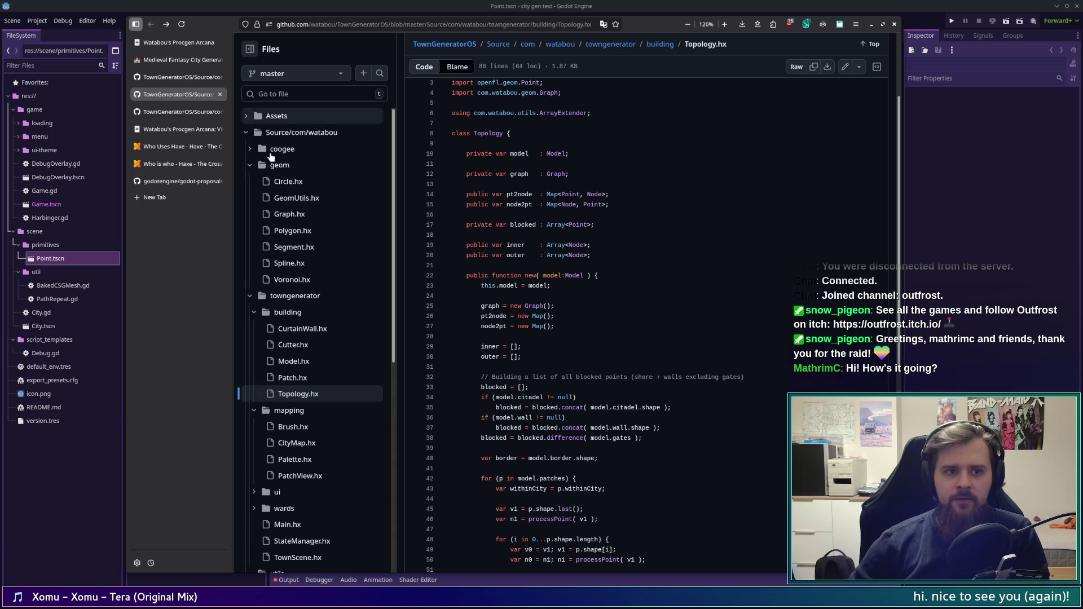
pyautogui.click(172, 42)
pyautogui.click(168, 60)
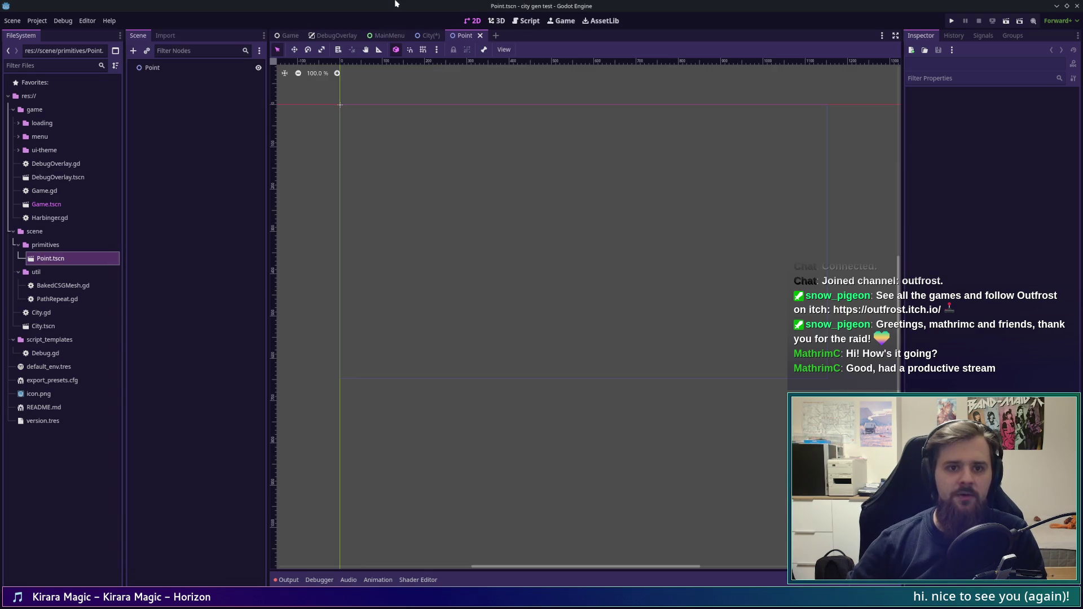
pyautogui.click(398, 5)
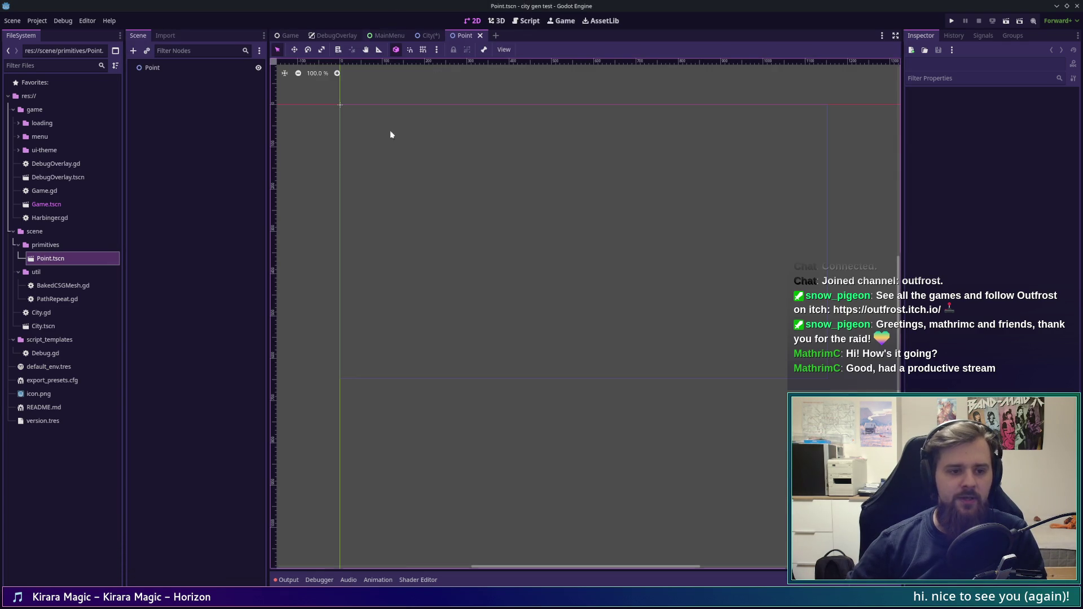
# Step: Nudge the empty Point scene view, then switch to the browser with the city map
pyautogui.scroll(2, 623, 285)
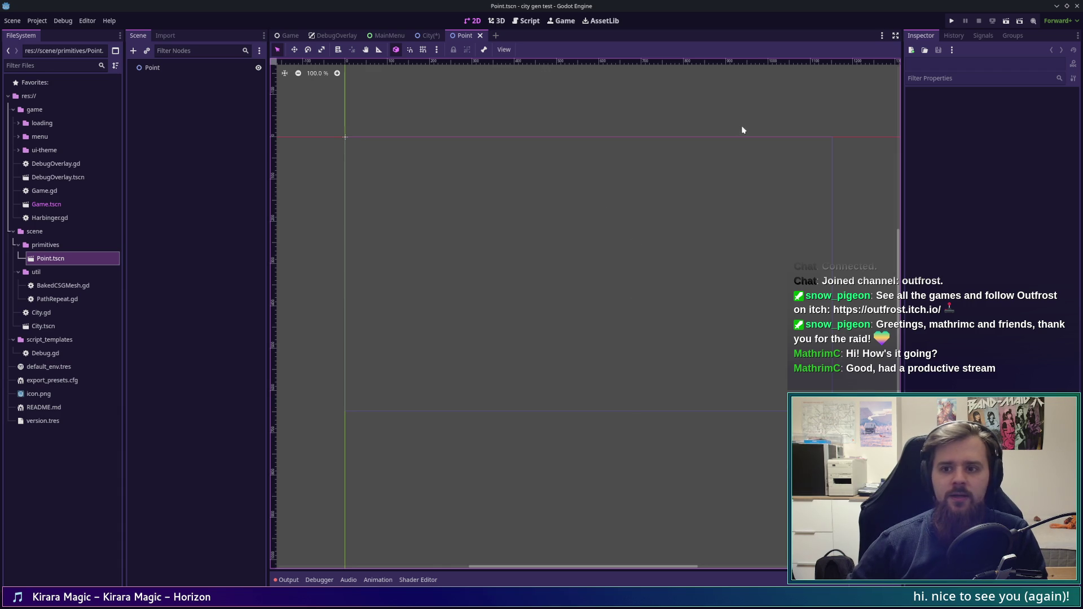
pyautogui.moveTo(596, 203); pyautogui.dragTo(594, 200)
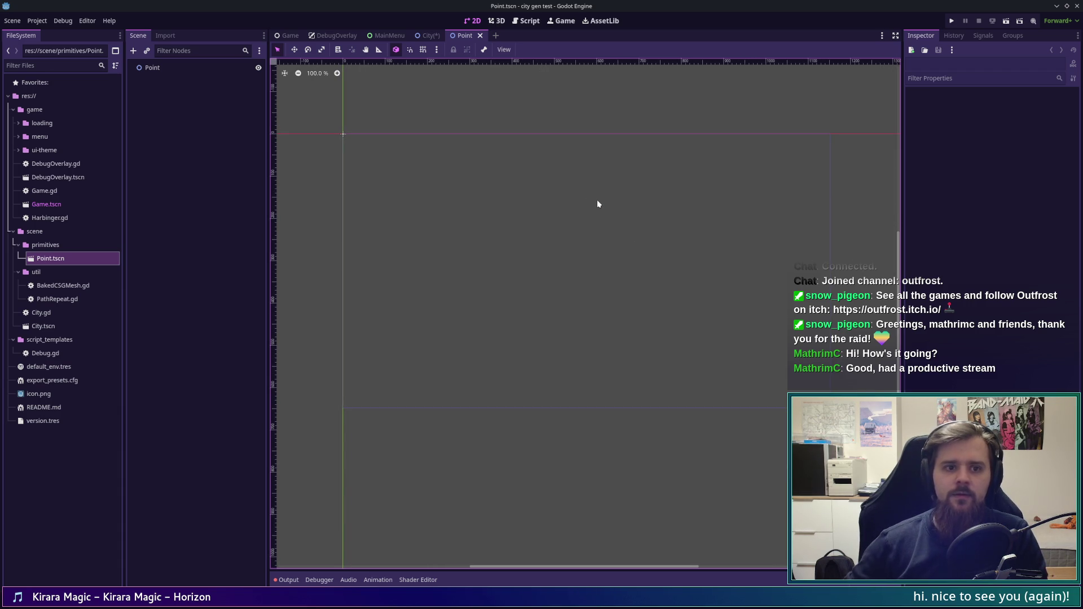
pyautogui.moveTo(570, 196); pyautogui.dragTo(572, 192)
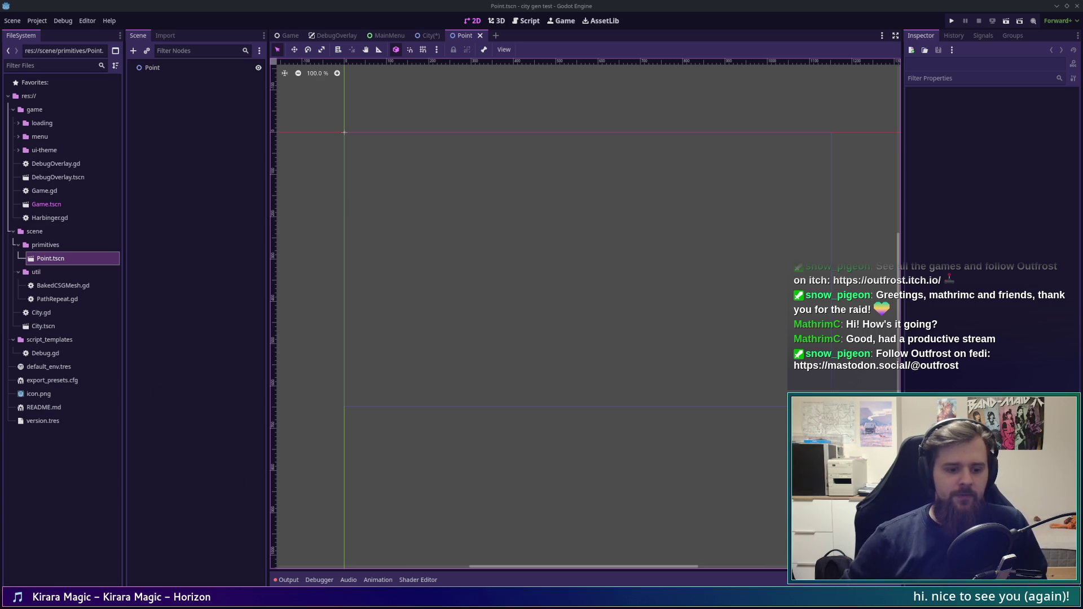
pyautogui.press('super')
pyautogui.click(316, 547)
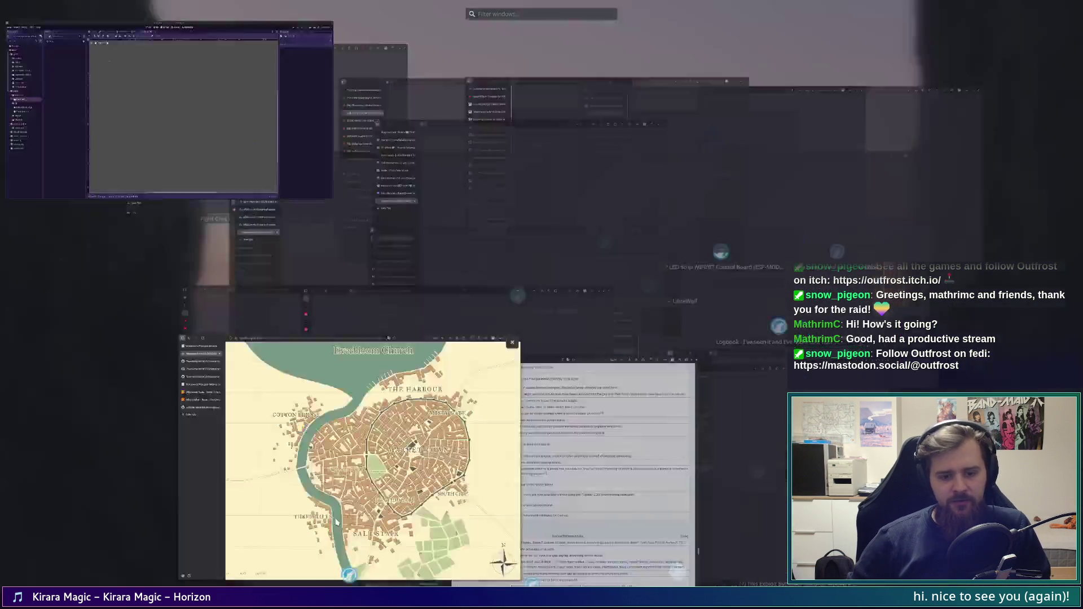
# Step: Flip through the Graph.hx and Topology.hx tabs, ending on the Model.hx source
pyautogui.click(171, 112)
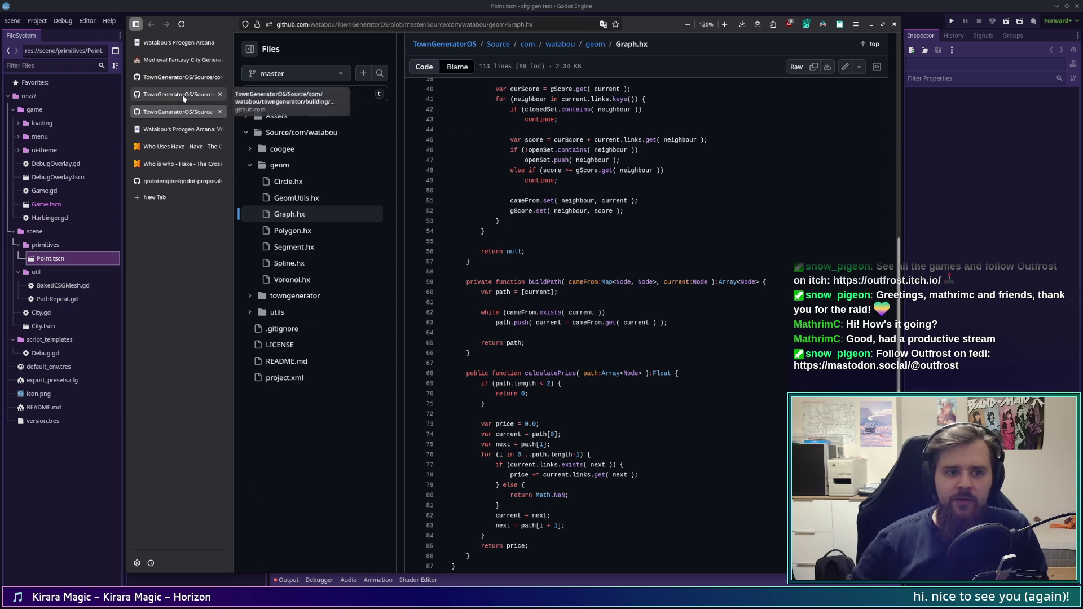
pyautogui.click(180, 94)
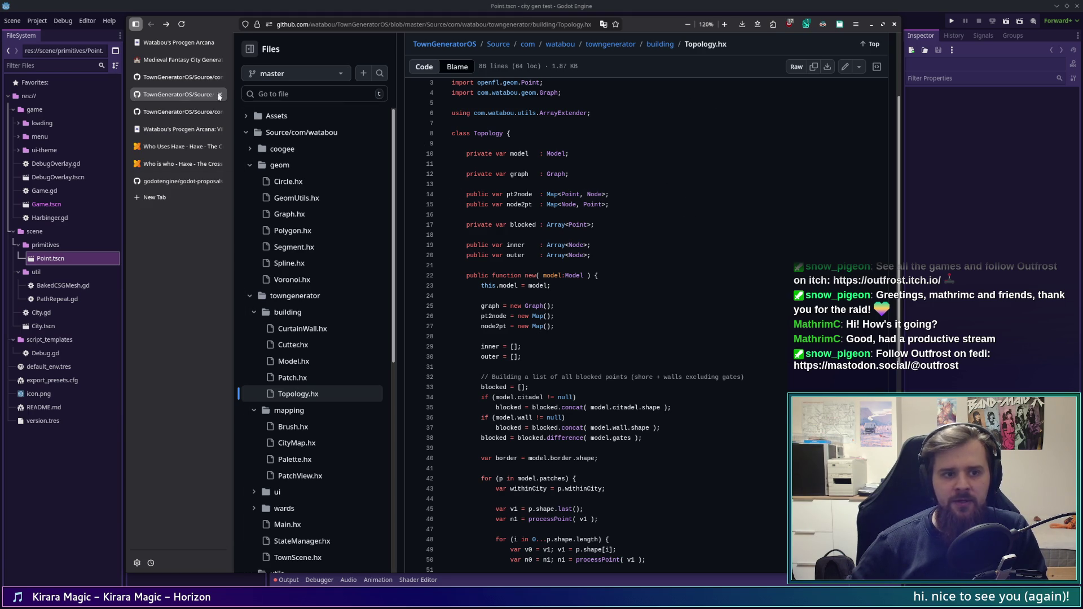
pyautogui.click(176, 79)
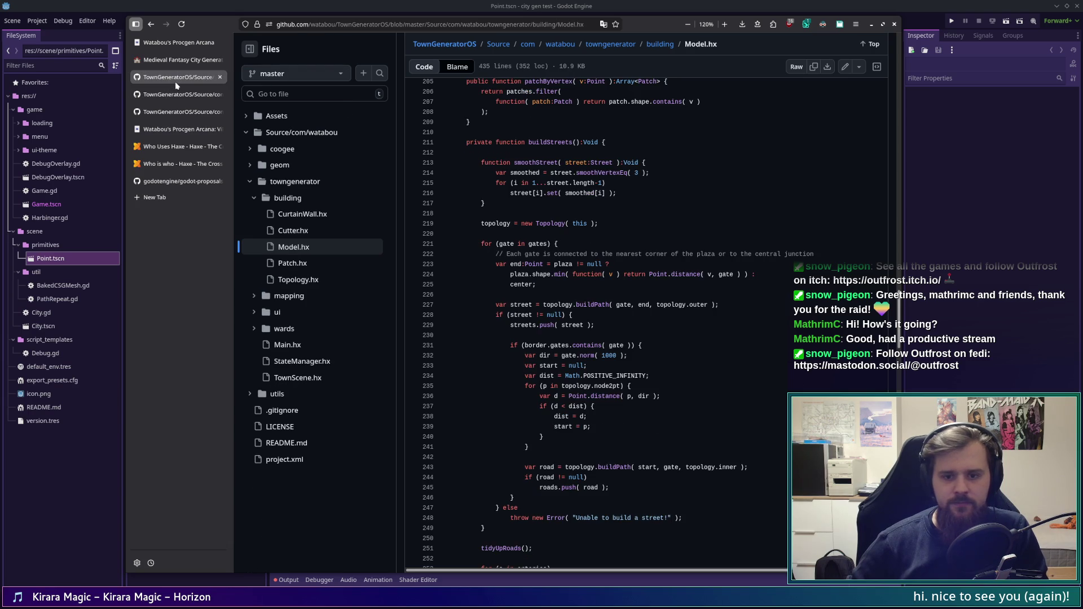
pyautogui.scroll(-1, 637, 337)
pyautogui.scroll(1, 637, 336)
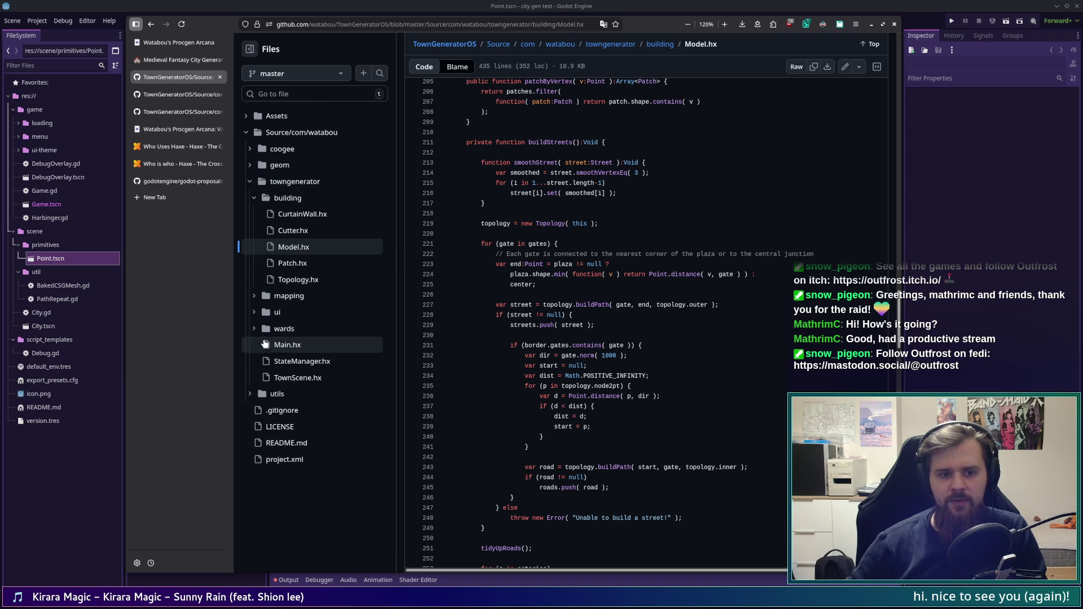
pyautogui.click(268, 168)
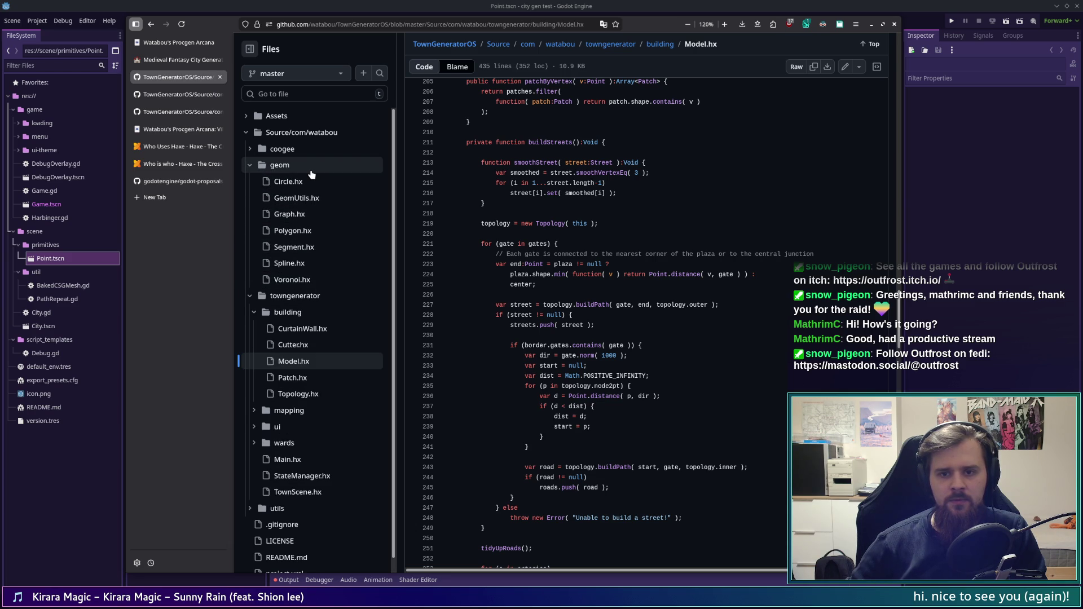
# Step: Expand the geom folder and select norm in gate.norm( 1000 ) on line 232 of Model.hx
pyautogui.moveTo(898, 319)
pyautogui.mouseDown()
pyautogui.moveTo(904, 78)
pyautogui.moveTo(900, 325)
pyautogui.mouseUp()
pyautogui.scroll(1, 452, 229)
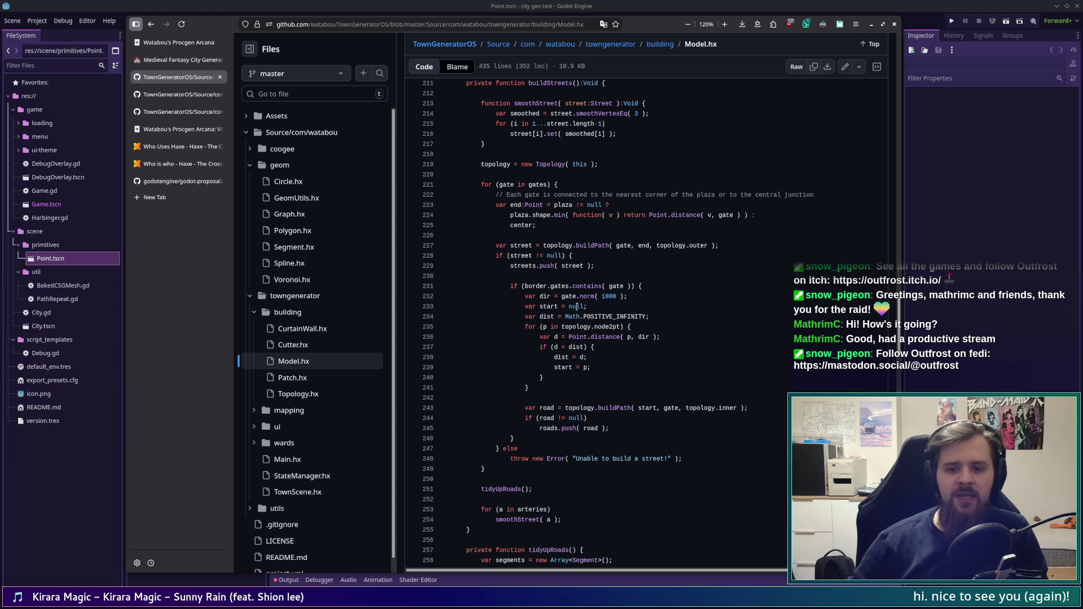
pyautogui.moveTo(579, 297)
pyautogui.mouseDown()
pyautogui.moveTo(626, 297)
pyautogui.moveTo(595, 297)
pyautogui.mouseUp()
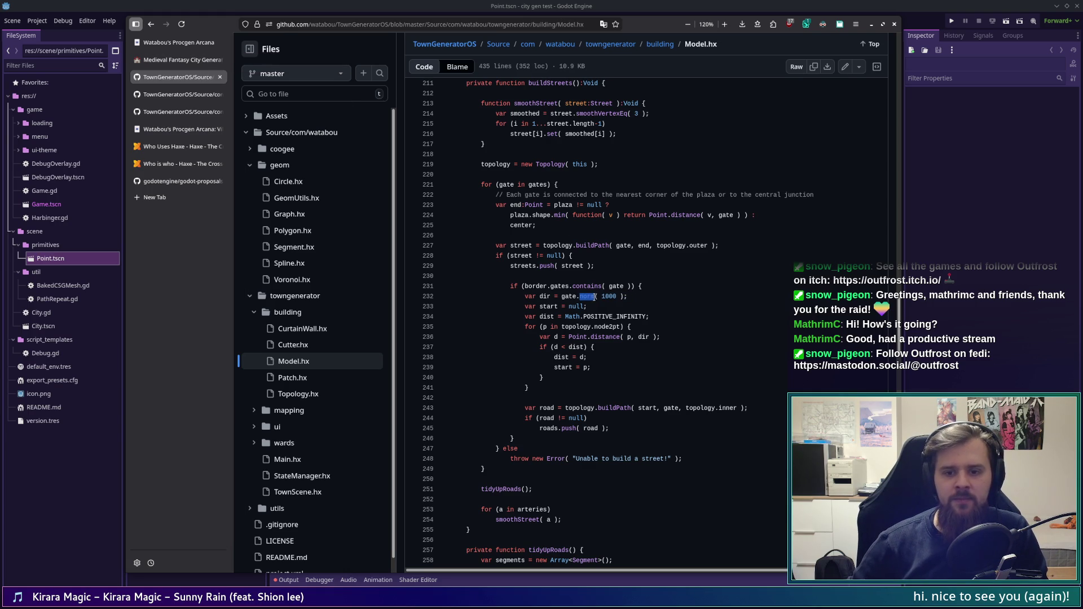
pyautogui.click(627, 296)
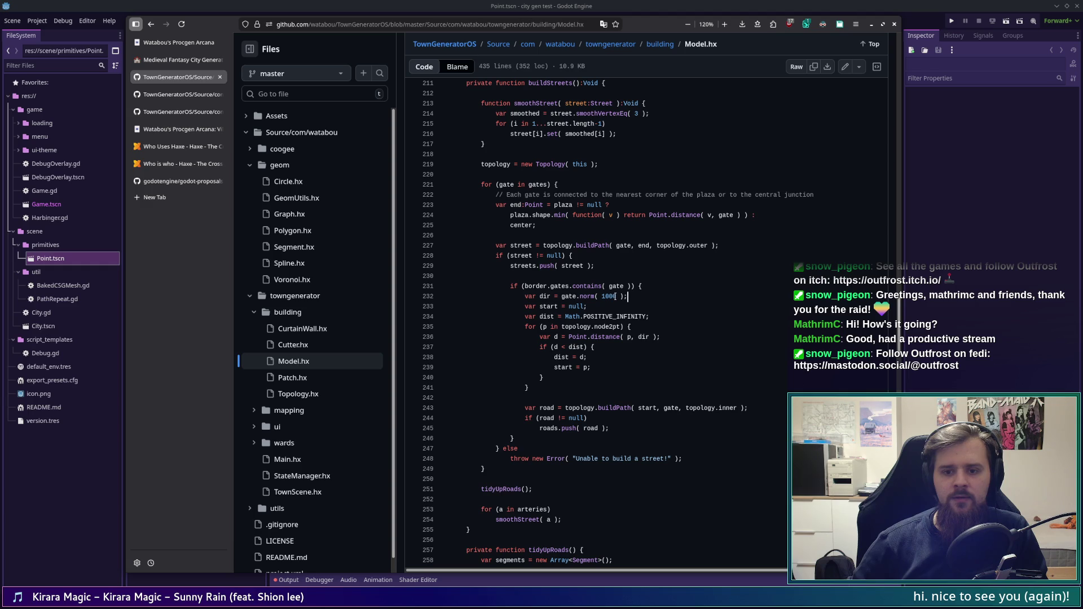
pyautogui.moveTo(593, 296); pyautogui.dragTo(579, 296)
# Step: Look up references to norm, close the references panel, and restore the repository file tree
pyautogui.click(591, 297)
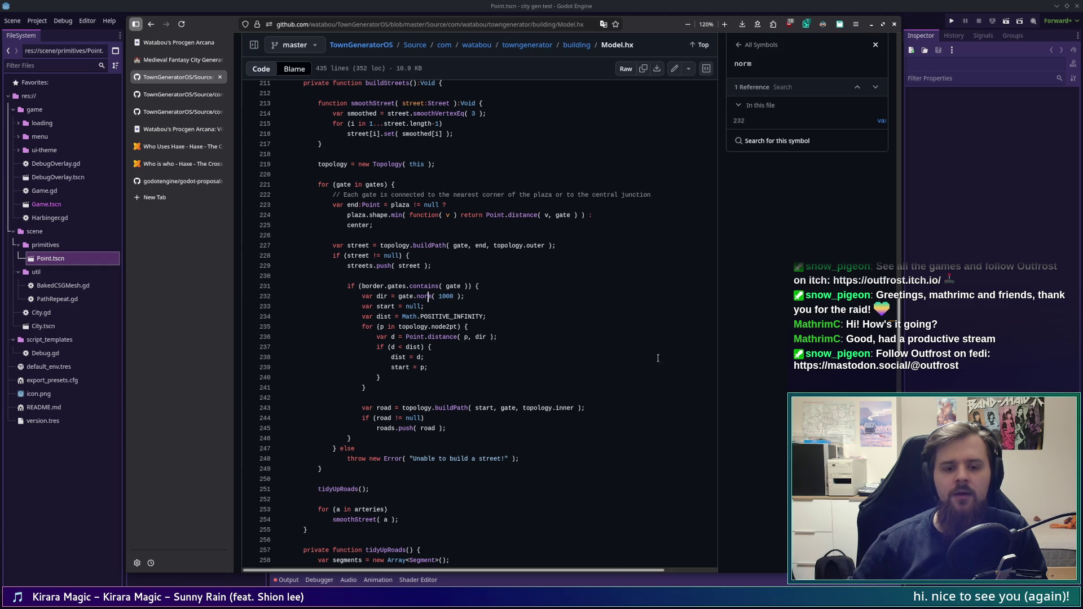
pyautogui.click(875, 45)
pyautogui.click(254, 44)
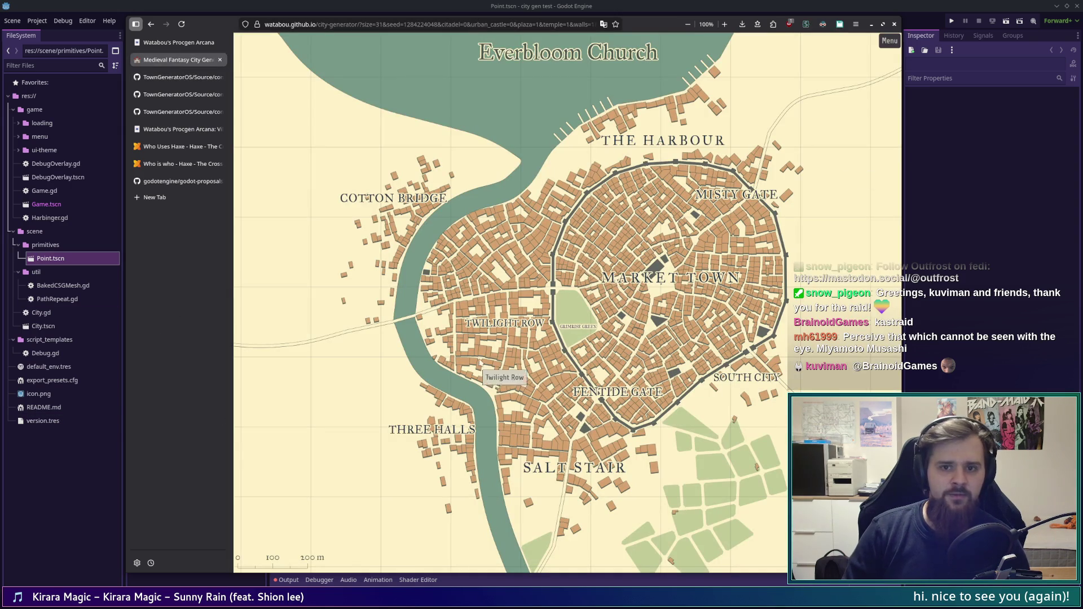
pyautogui.click(170, 59)
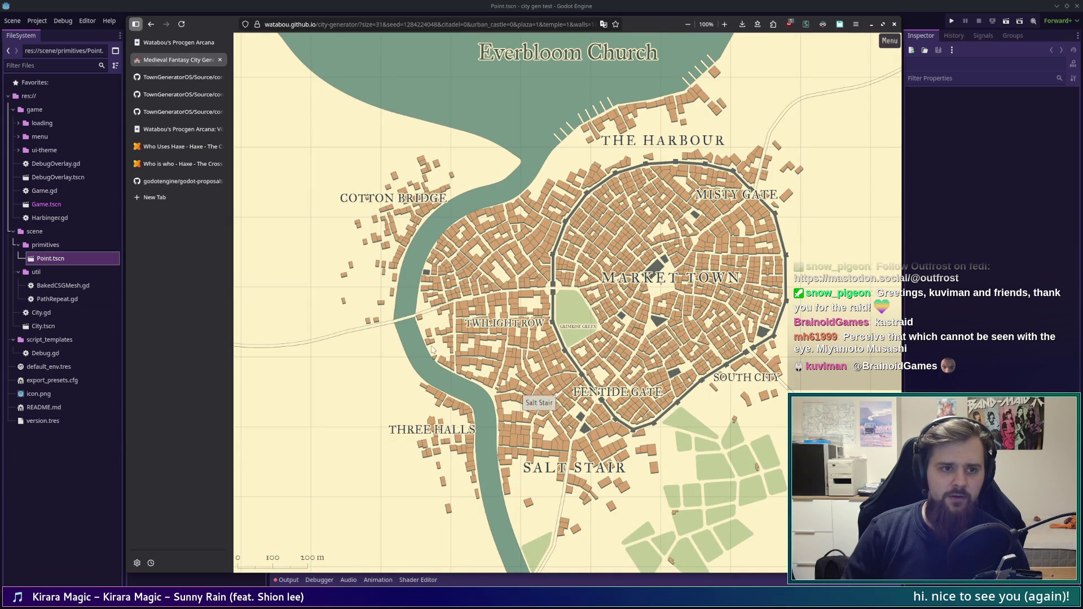
pyautogui.click(172, 43)
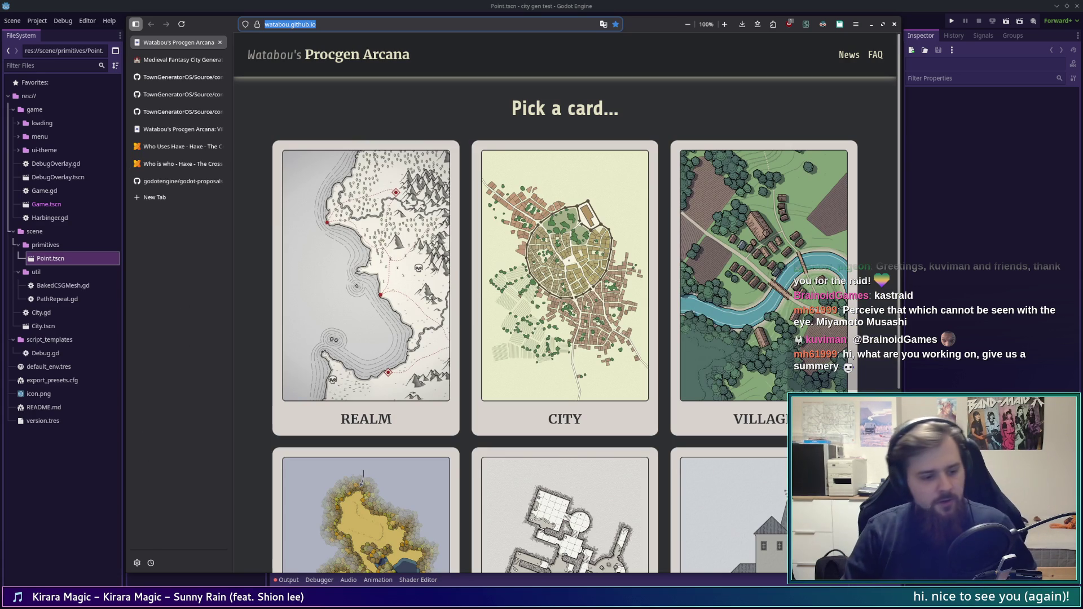
pyautogui.hotkey('alt', 'Tab')
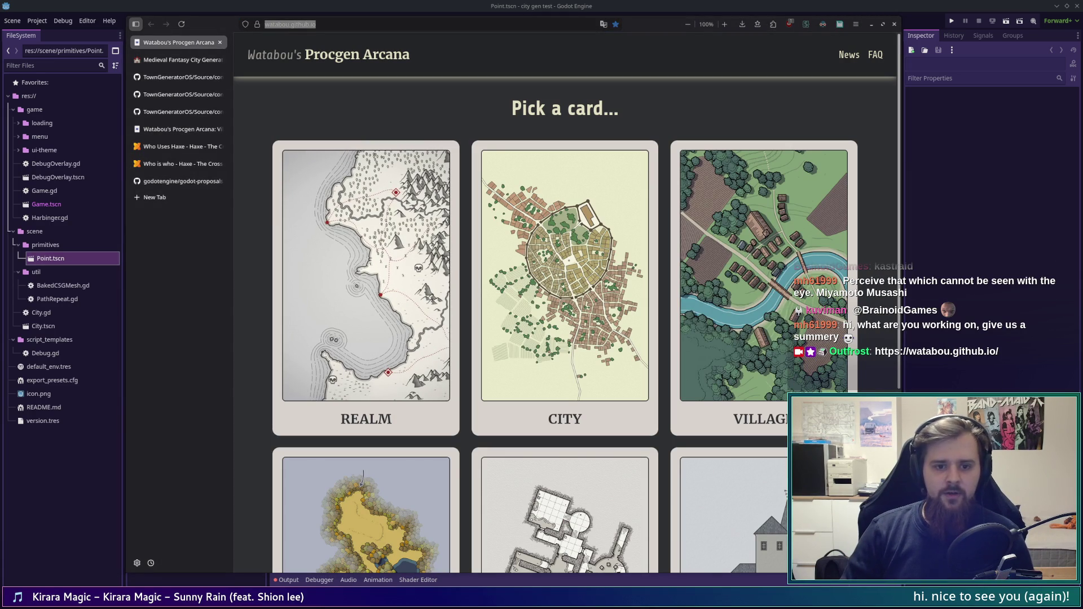
pyautogui.scroll(-5, 564, 305)
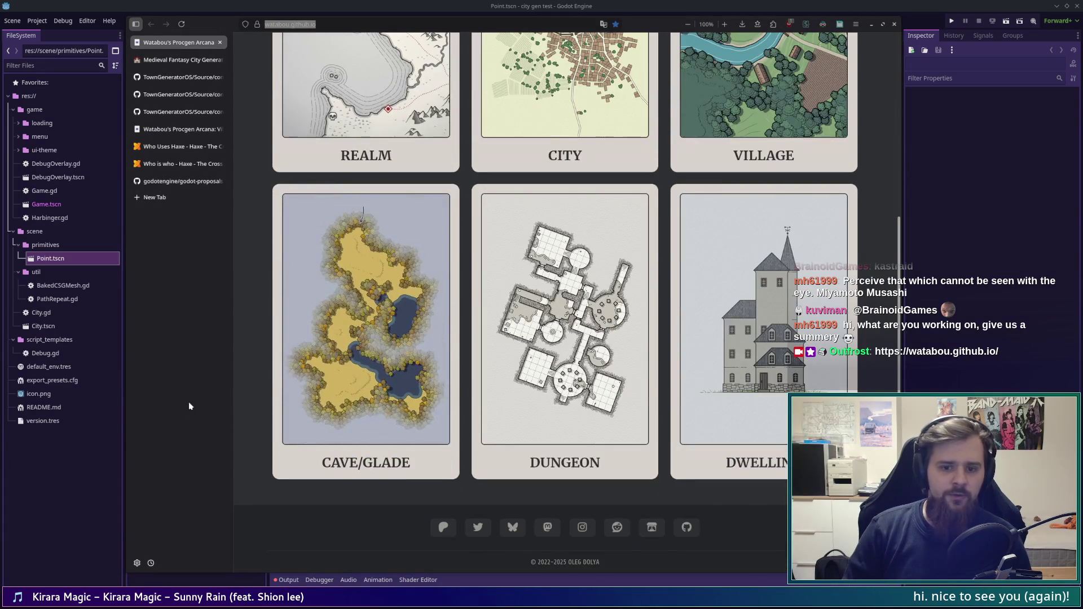
pyautogui.scroll(5, 248, 421)
pyautogui.scroll(-5, 249, 420)
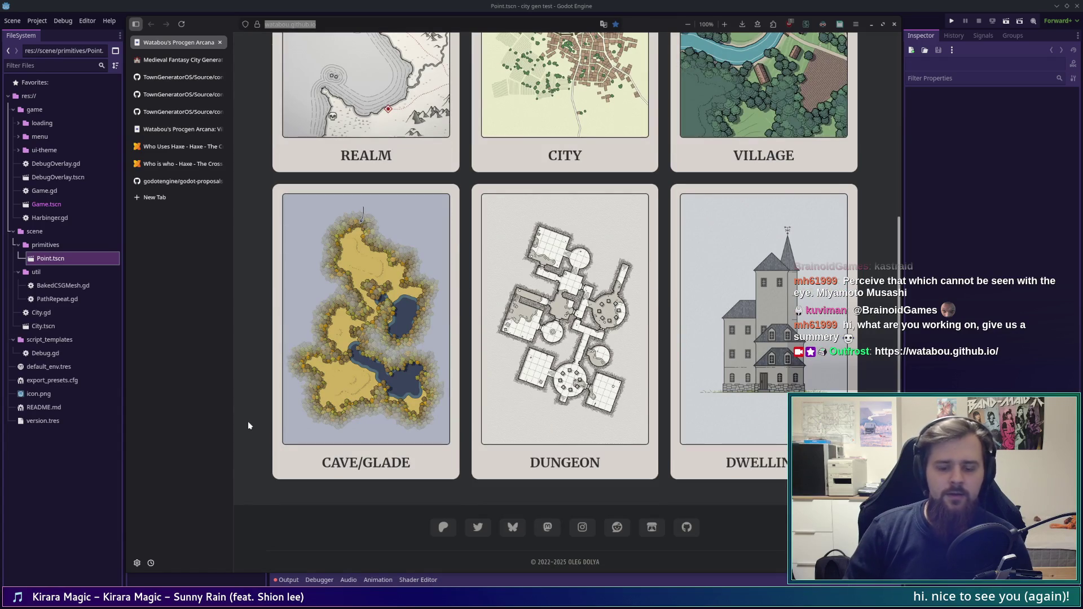
pyautogui.scroll(5, 248, 425)
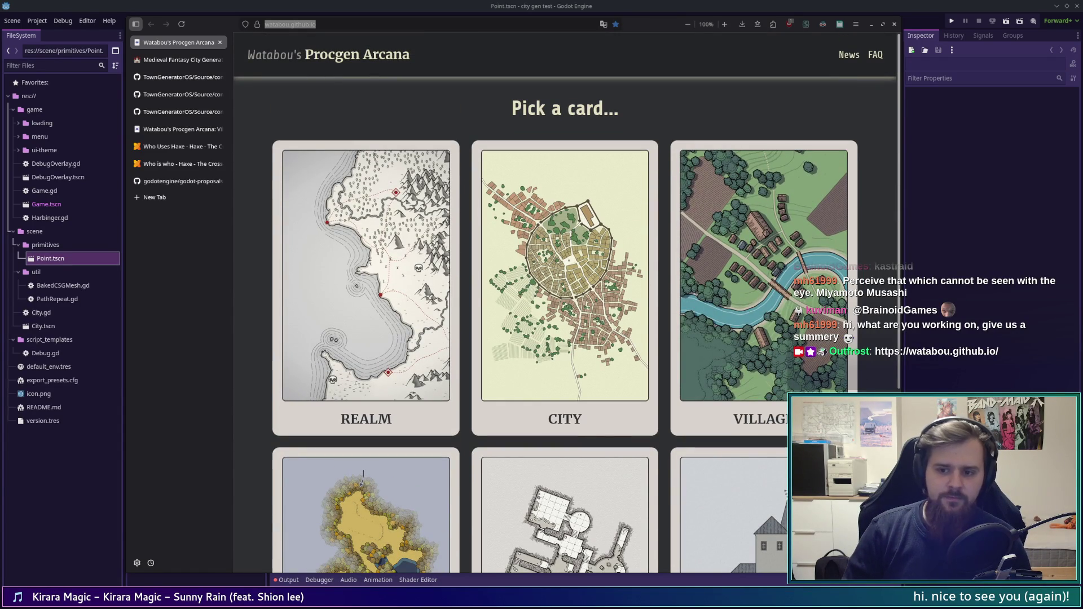
pyautogui.click(886, 325)
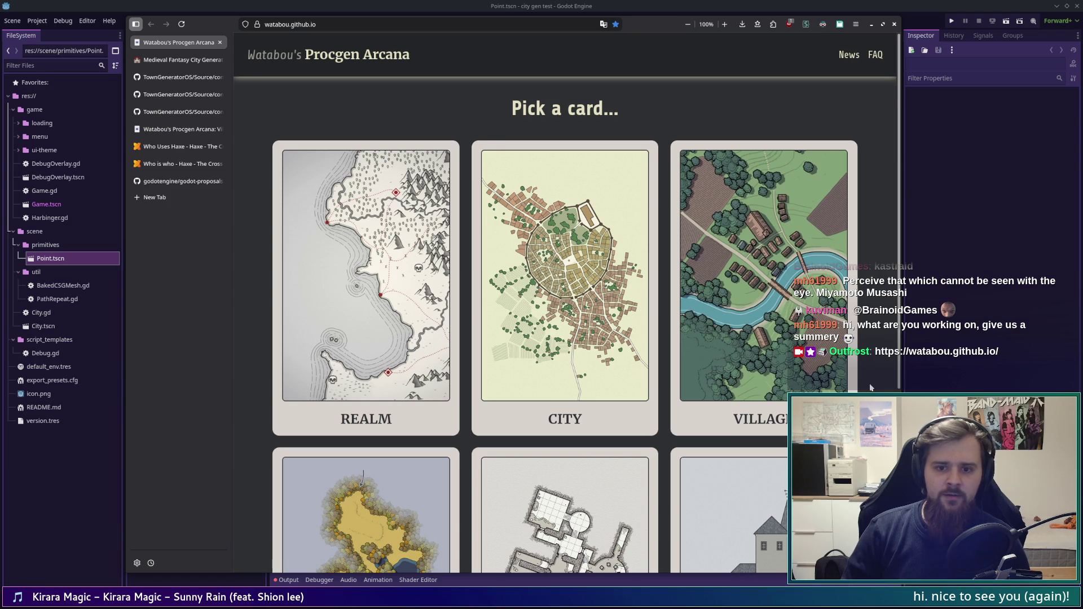
pyautogui.scroll(-3, 870, 388)
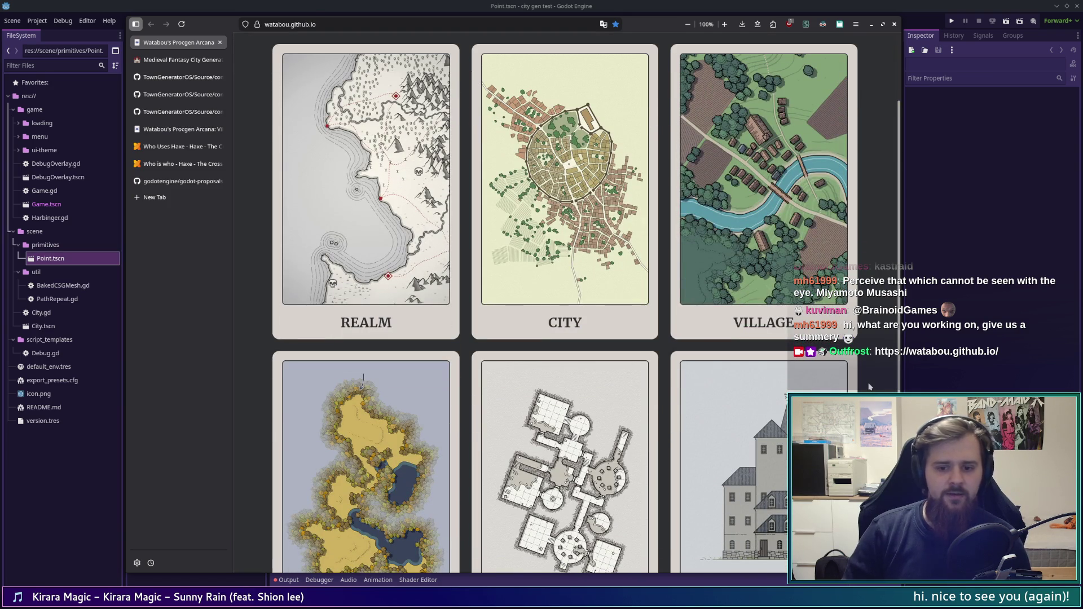
pyautogui.scroll(-3, 869, 387)
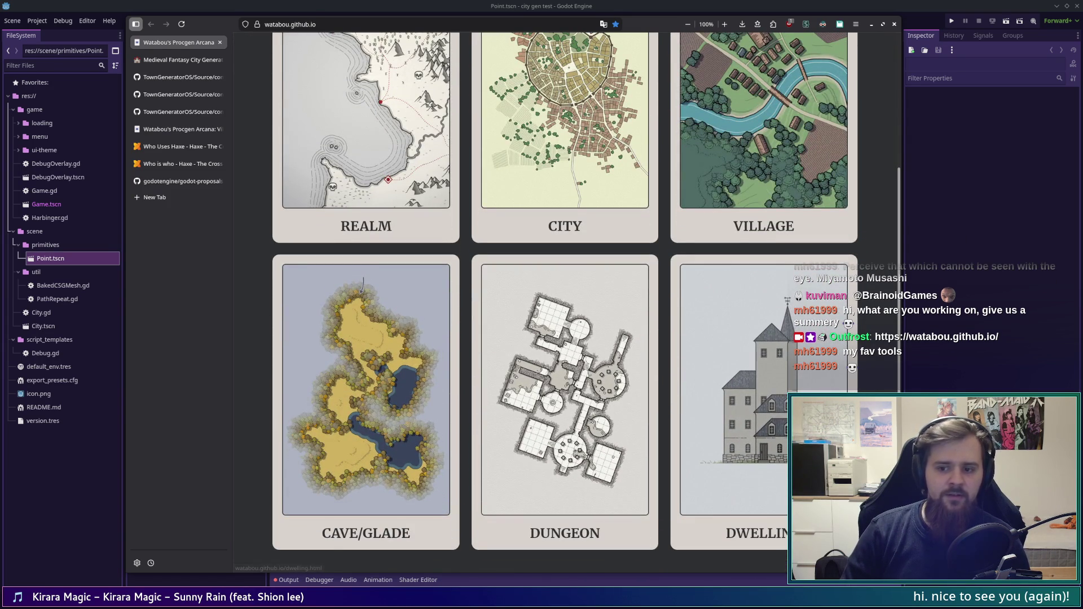
pyautogui.scroll(-3, 824, 384)
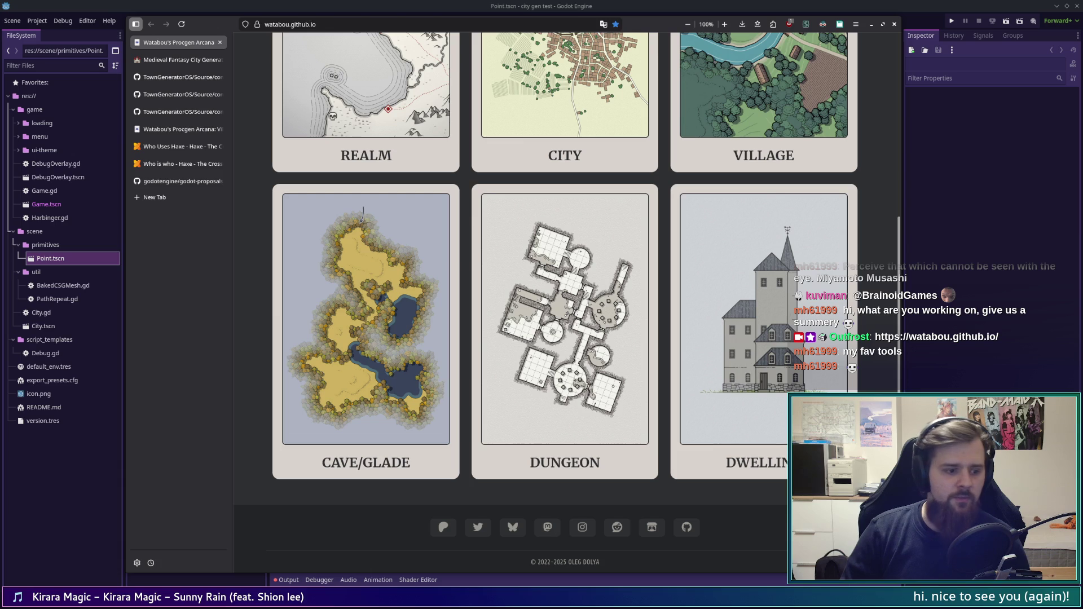
pyautogui.scroll(8, 823, 383)
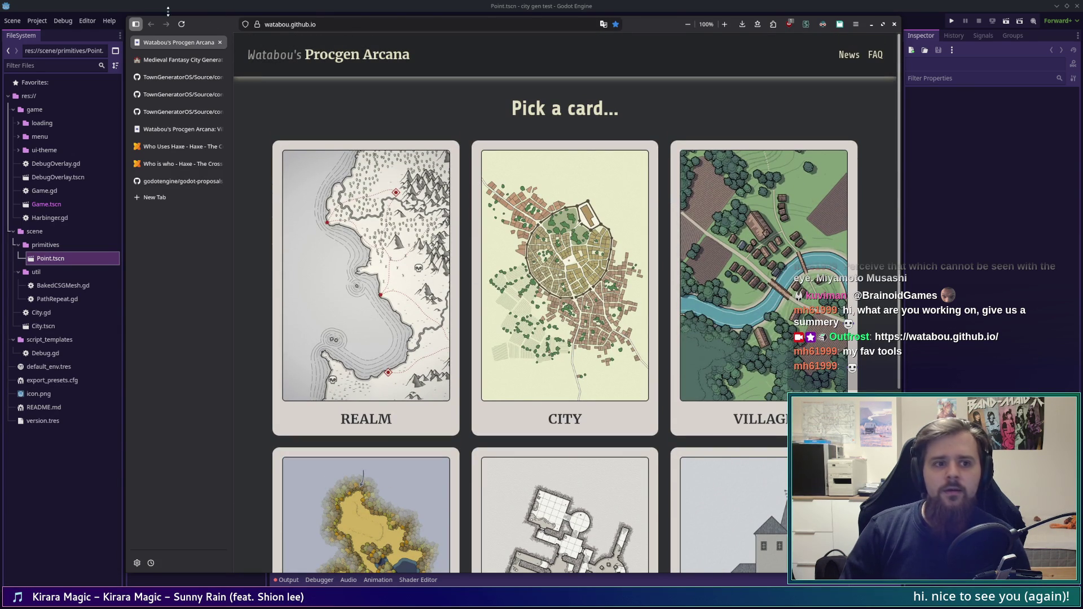
pyautogui.click(160, 59)
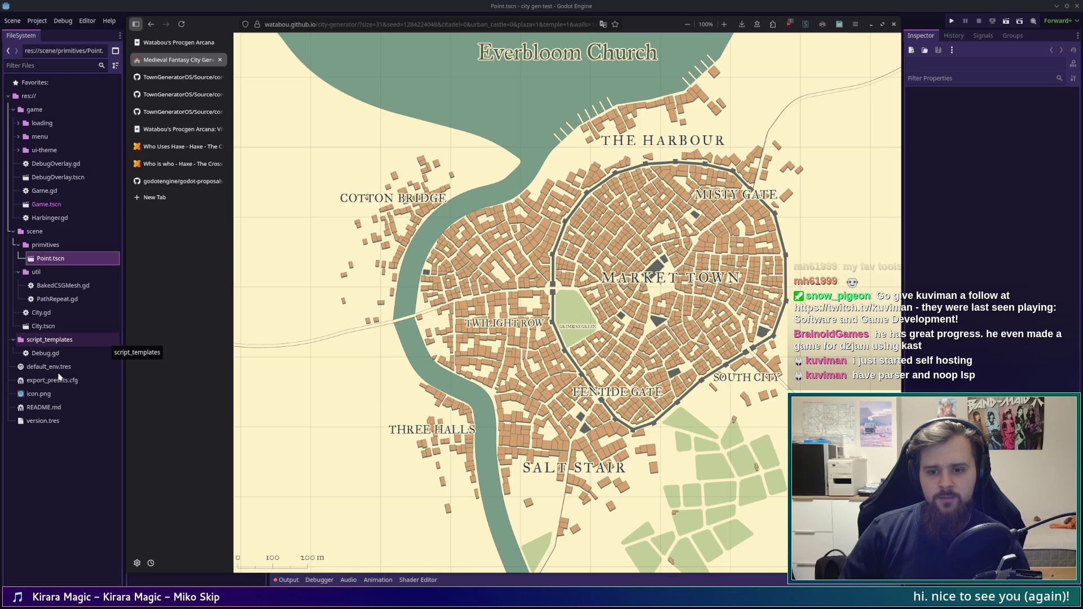
pyautogui.click(185, 442)
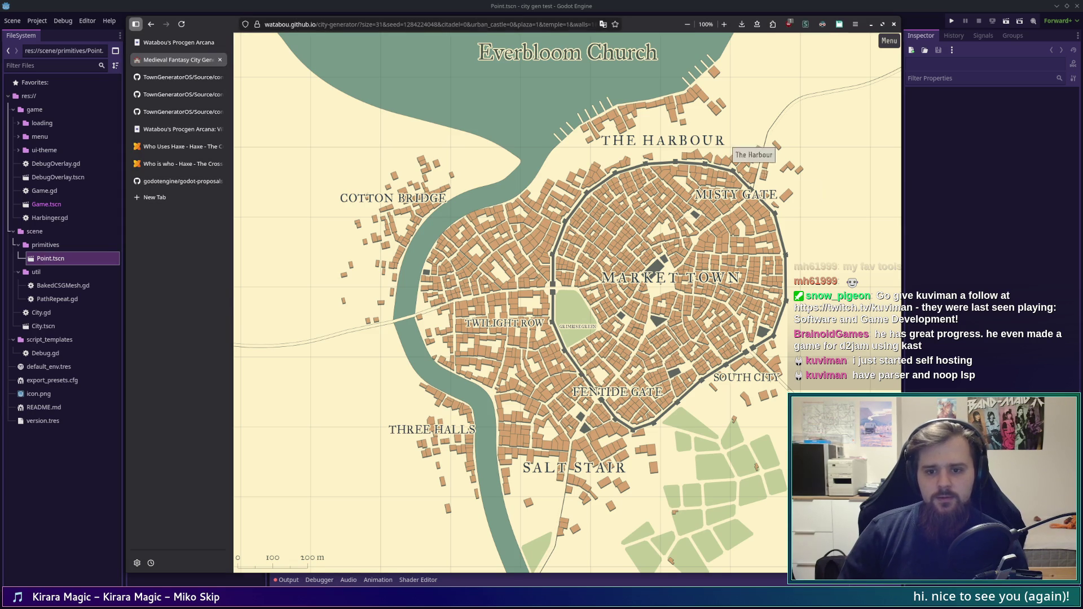
# Step: Cycle through the Model.hx, Graph.hx and Topology.hx tabs, then return to the Godot editor
pyautogui.click(175, 77)
pyautogui.click(188, 96)
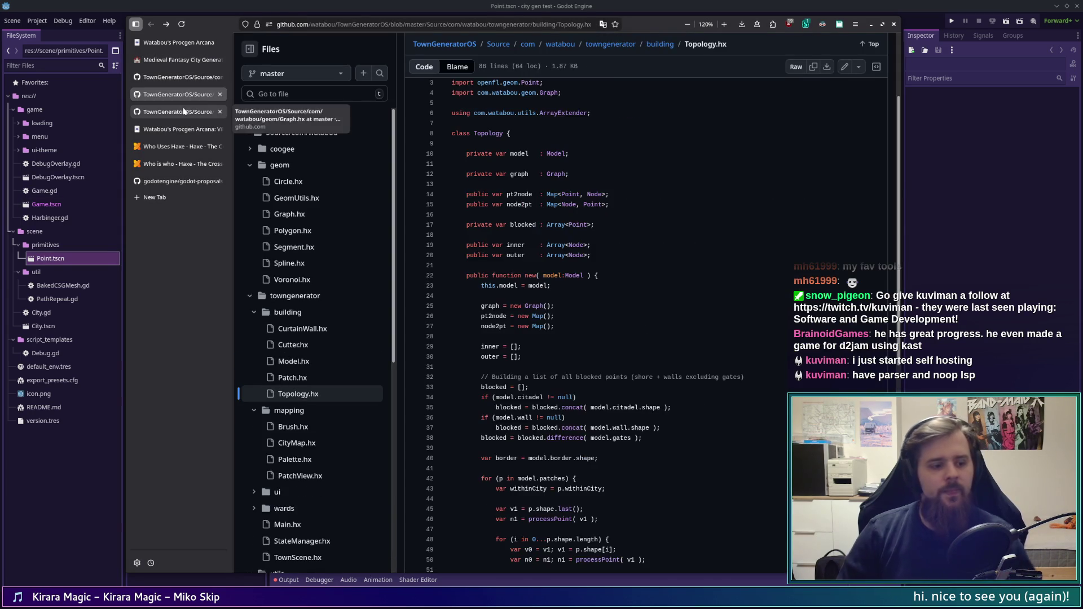
pyautogui.click(182, 112)
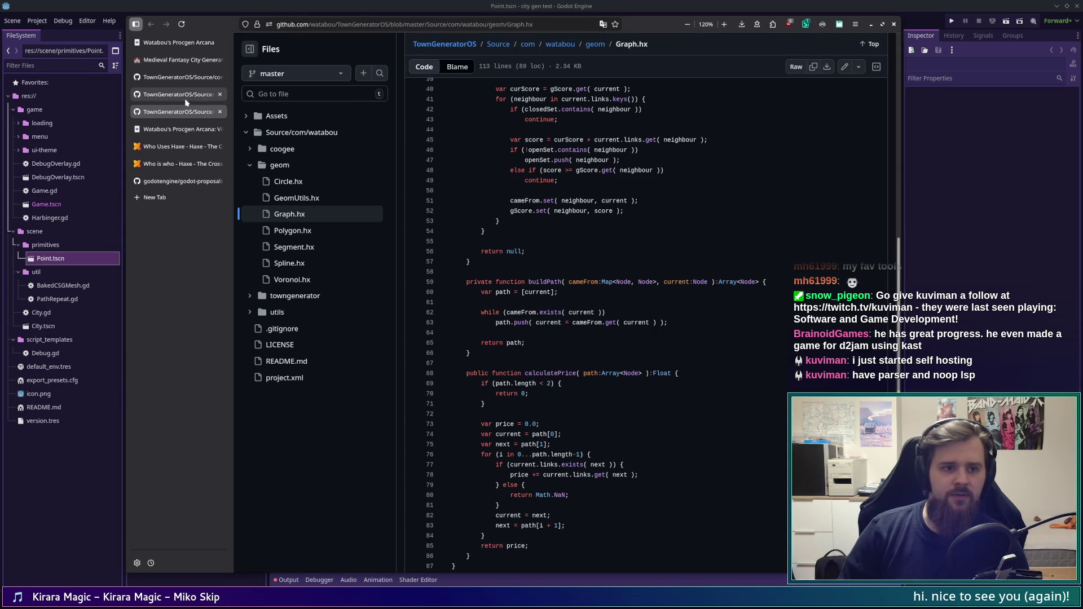
pyautogui.click(185, 96)
pyautogui.hotkey('alt', 'Tab')
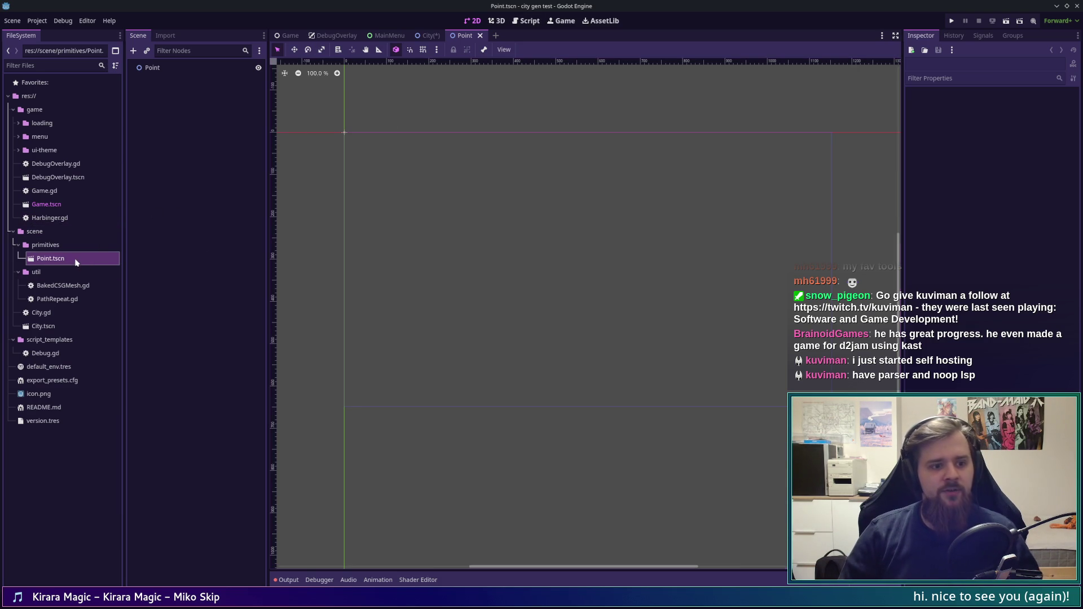
# Step: Attach a new point.gd script to the Point node
pyautogui.moveTo(81, 256)
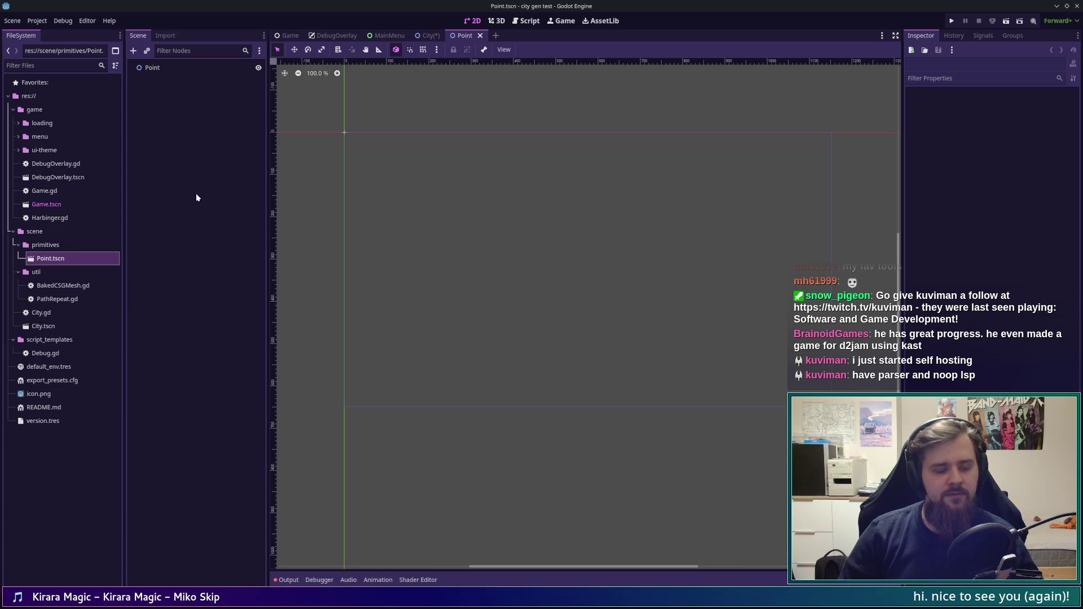
pyautogui.click(175, 67)
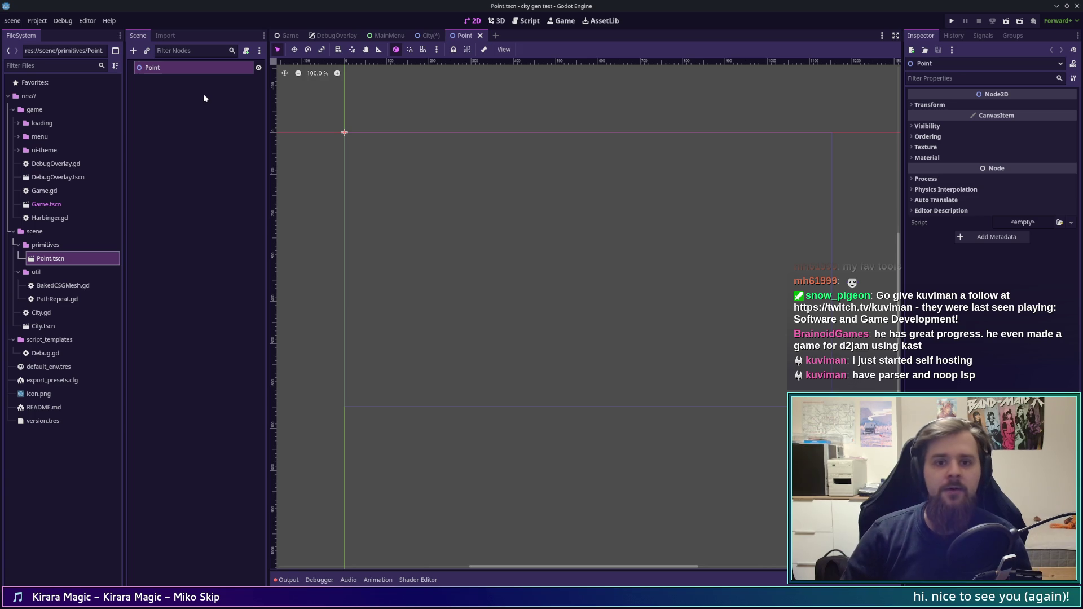
pyautogui.rightClick(183, 67)
pyautogui.click(208, 141)
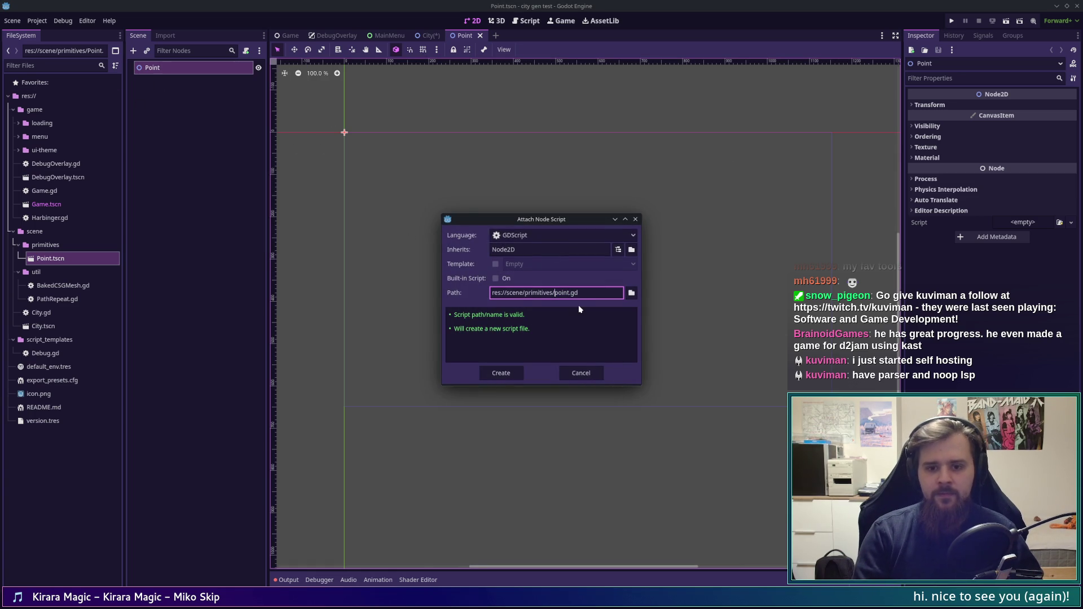
pyautogui.press('Return')
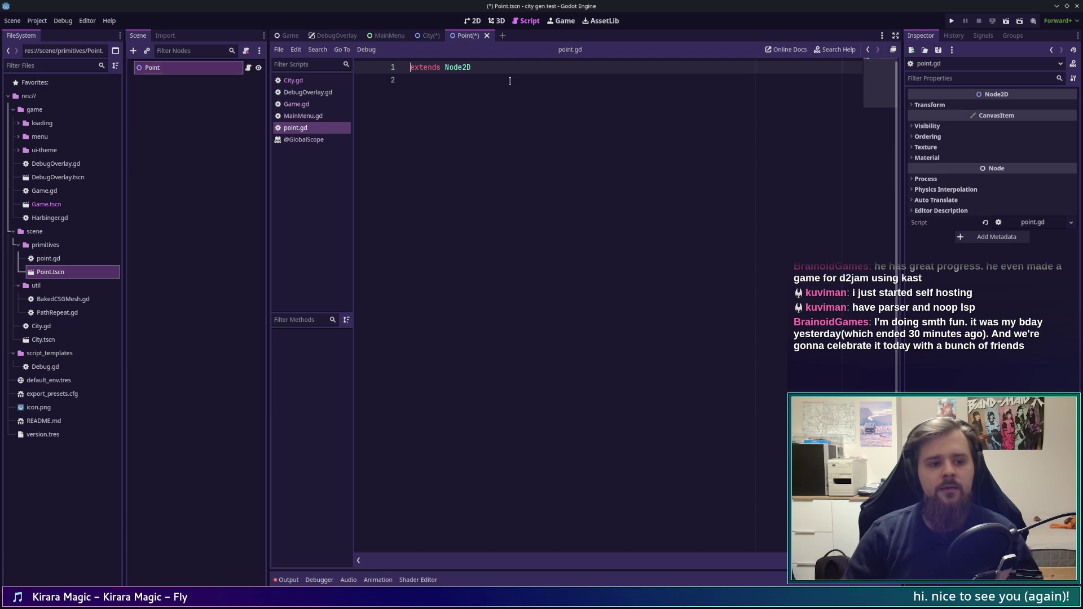
# Step: Add 'class_name Point' above extends and a 'var links' line in point.gd, then switch to the browser
pyautogui.hotkey('ctrl', 'shift', 'Return')
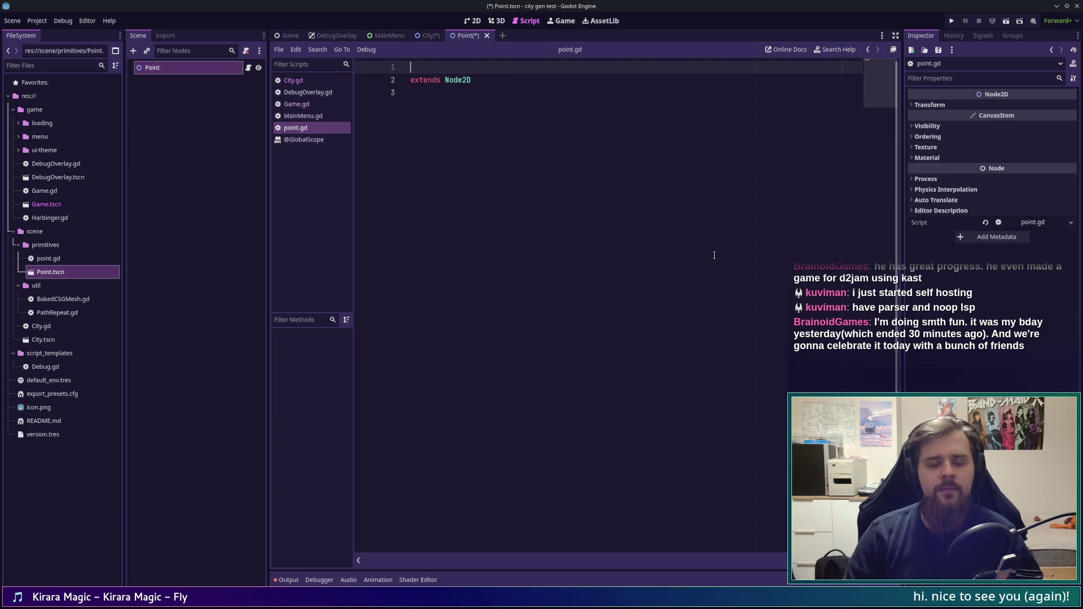
pyautogui.write('class_name Point')
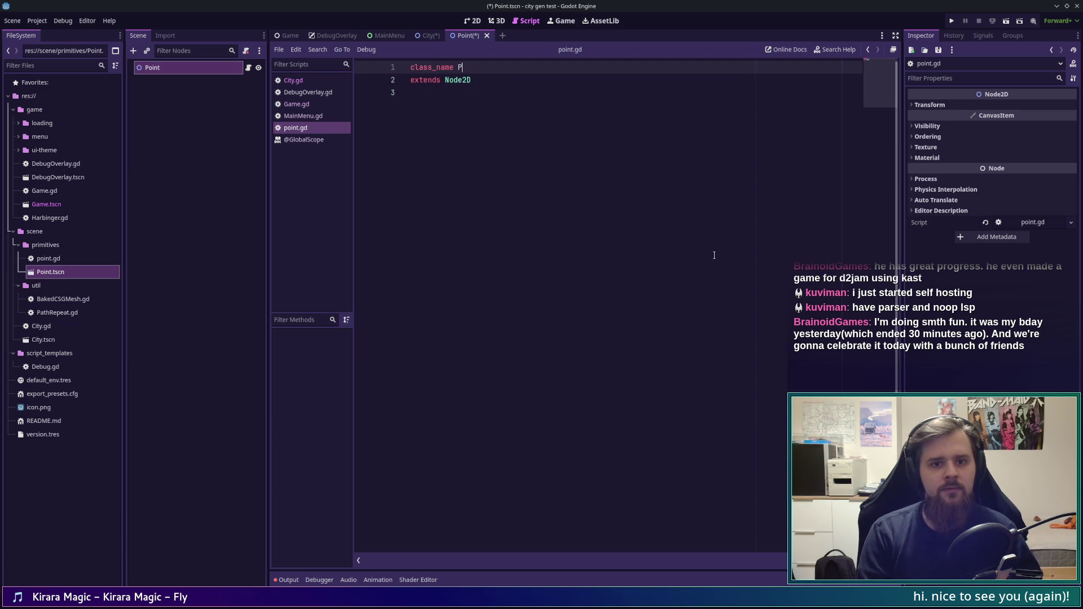
pyautogui.press('Down')
pyautogui.press('Down')
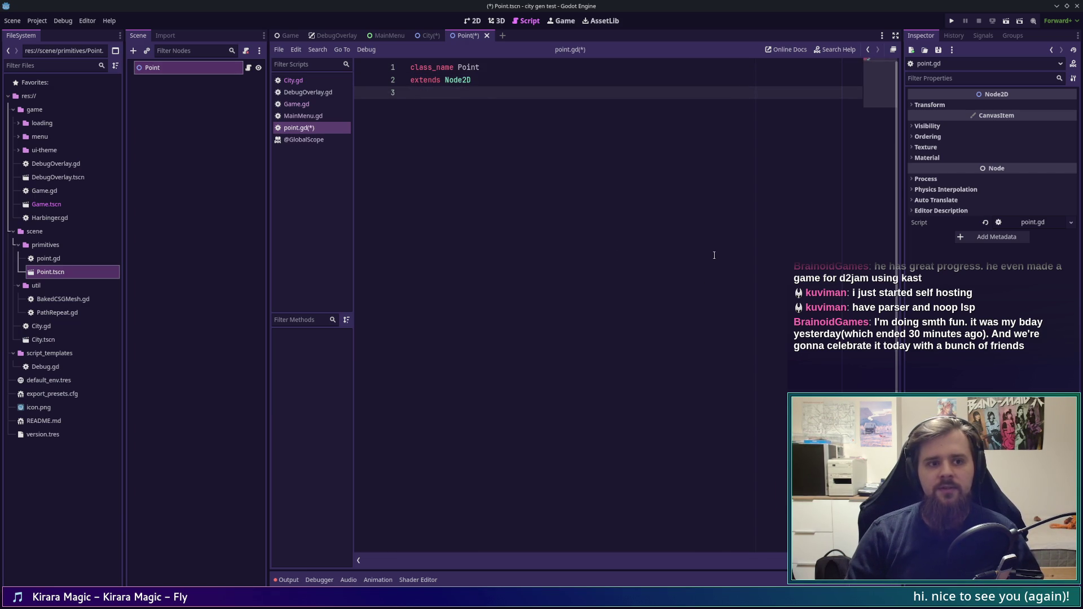
pyautogui.press('Return')
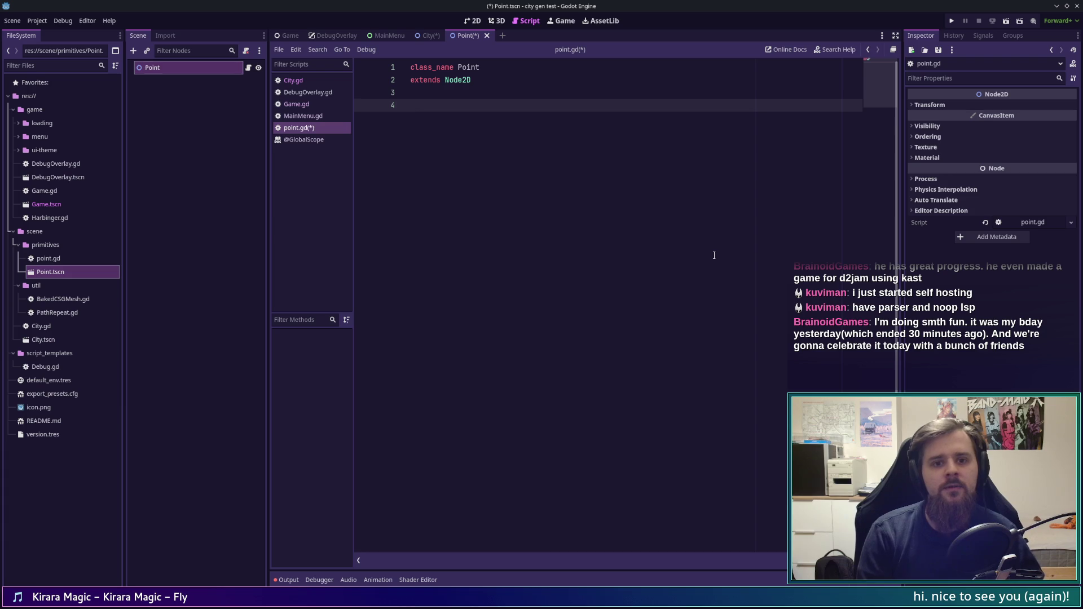
pyautogui.write('var ')
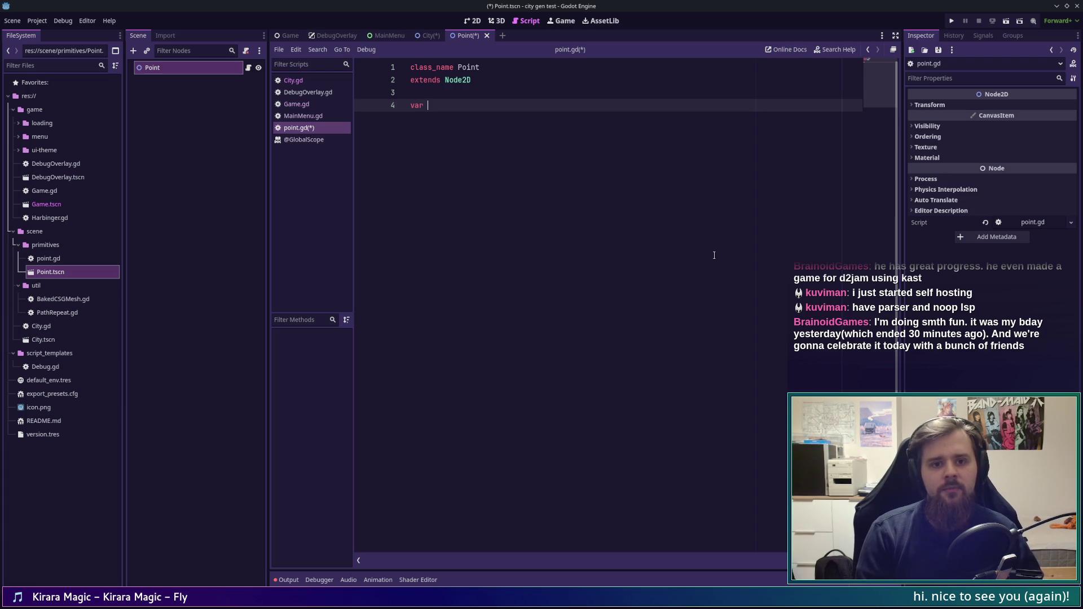
pyautogui.write('link')
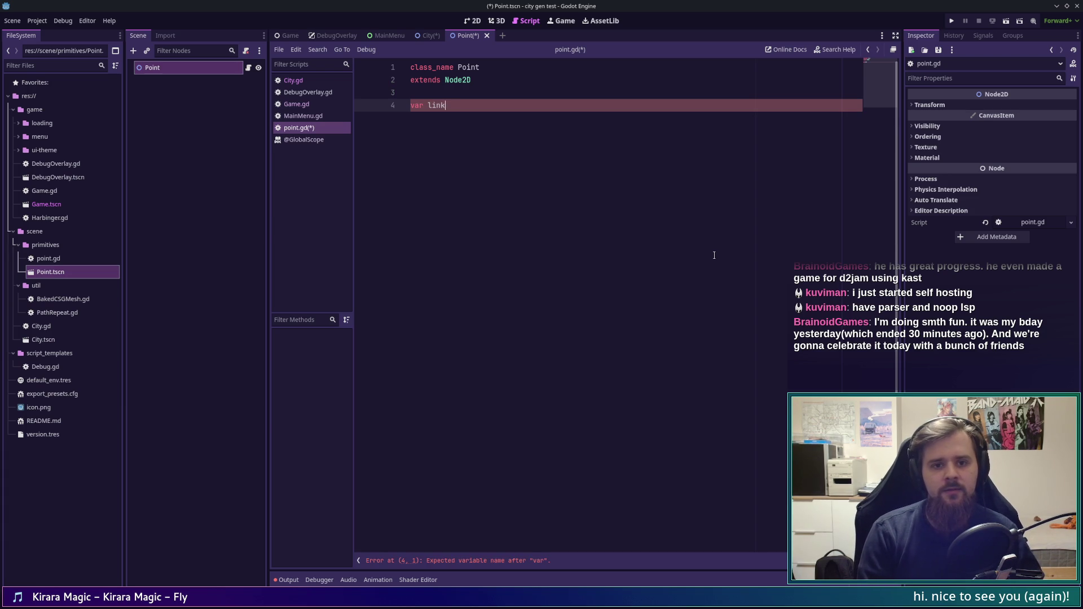
pyautogui.write('s')
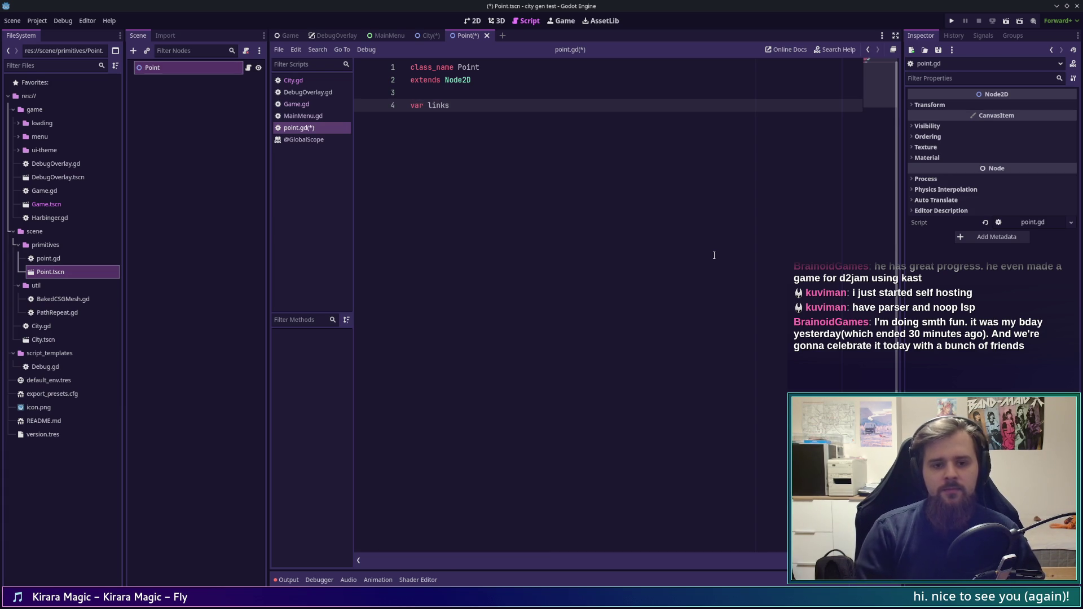
pyautogui.hotkey('alt', 'Tab')
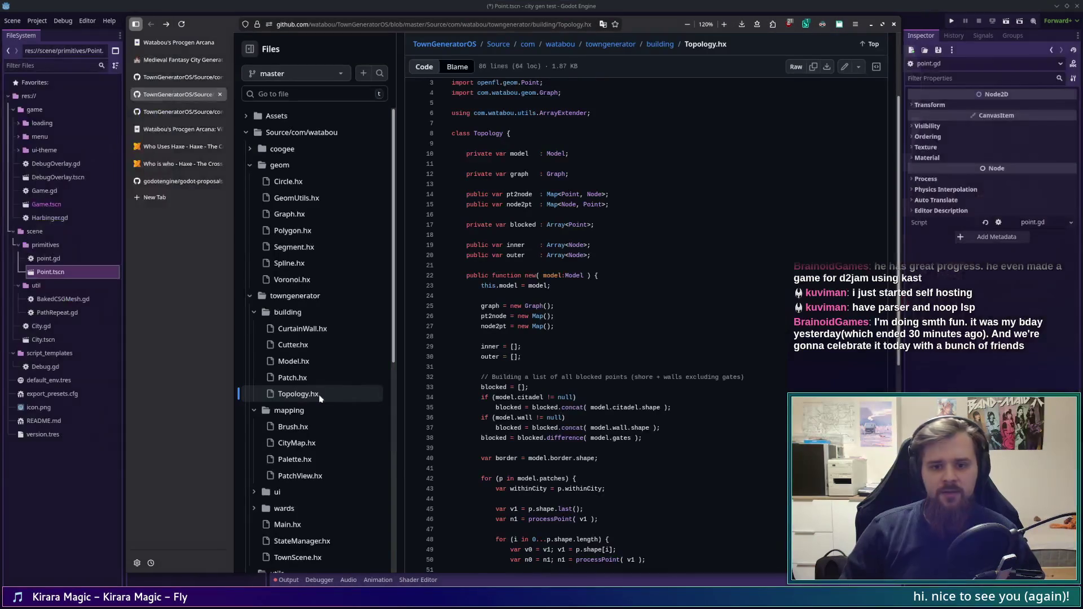
# Step: Bring up Graph.hx and scroll down to its Node class
pyautogui.click(193, 108)
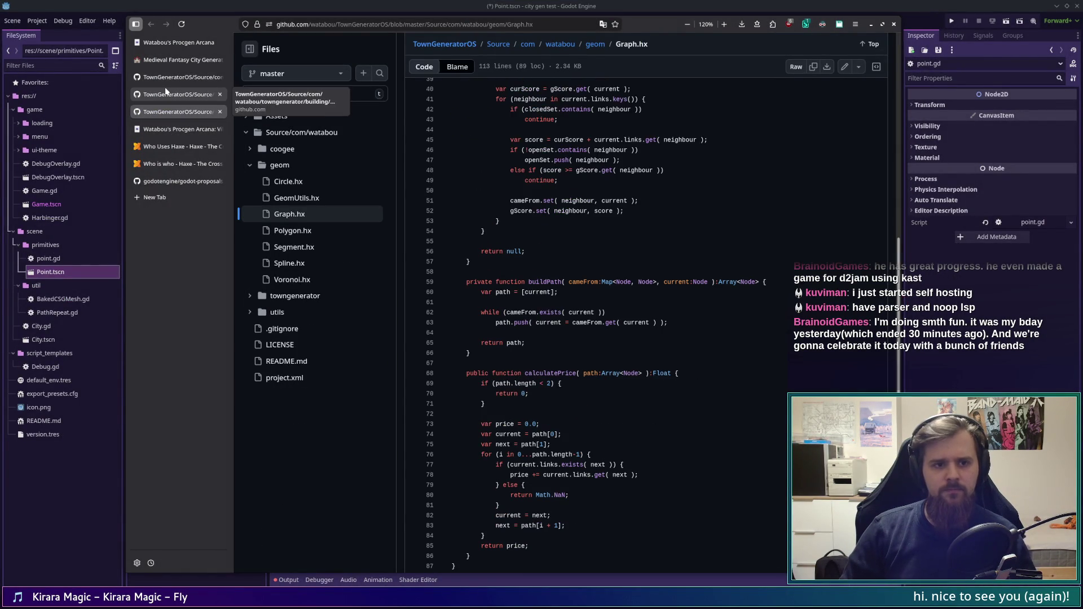
pyautogui.click(167, 92)
pyautogui.click(162, 108)
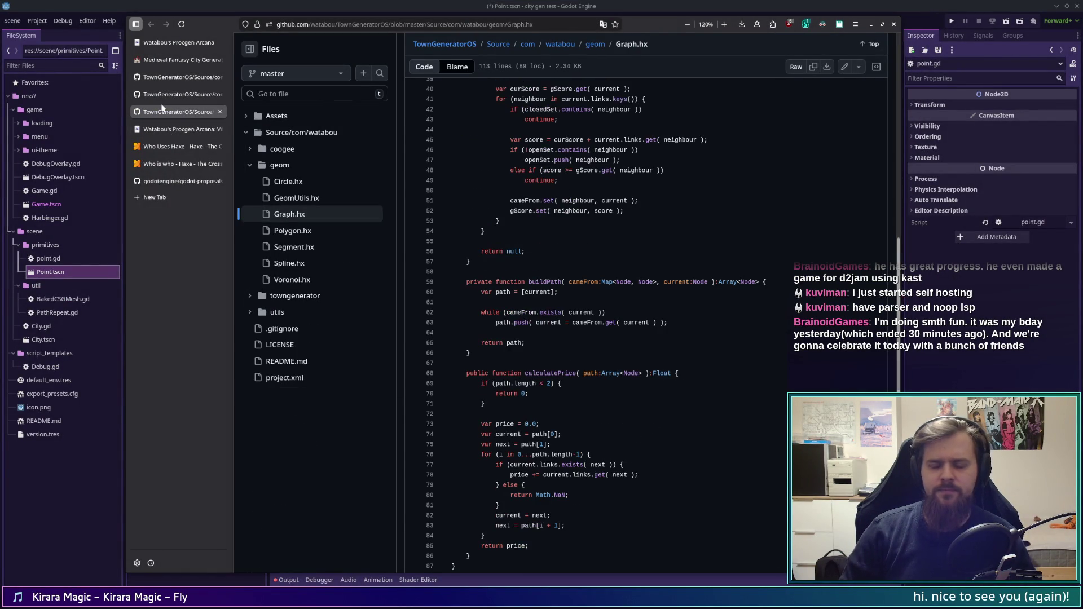
pyautogui.scroll(-4, 495, 434)
pyautogui.scroll(-3, 494, 434)
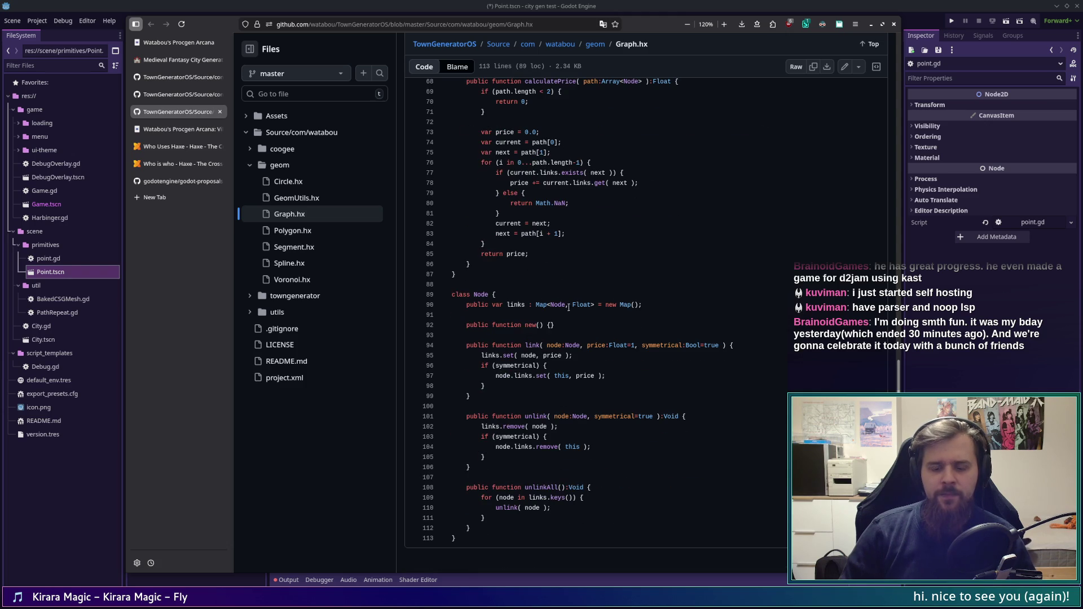
# Step: Mirror the Map<Node, Float> type in point.gd as 'var links: Dictionary[Point, float] = {}'
pyautogui.moveTo(545, 304); pyautogui.dragTo(592, 305)
pyautogui.click(489, 4)
pyautogui.write(': ')
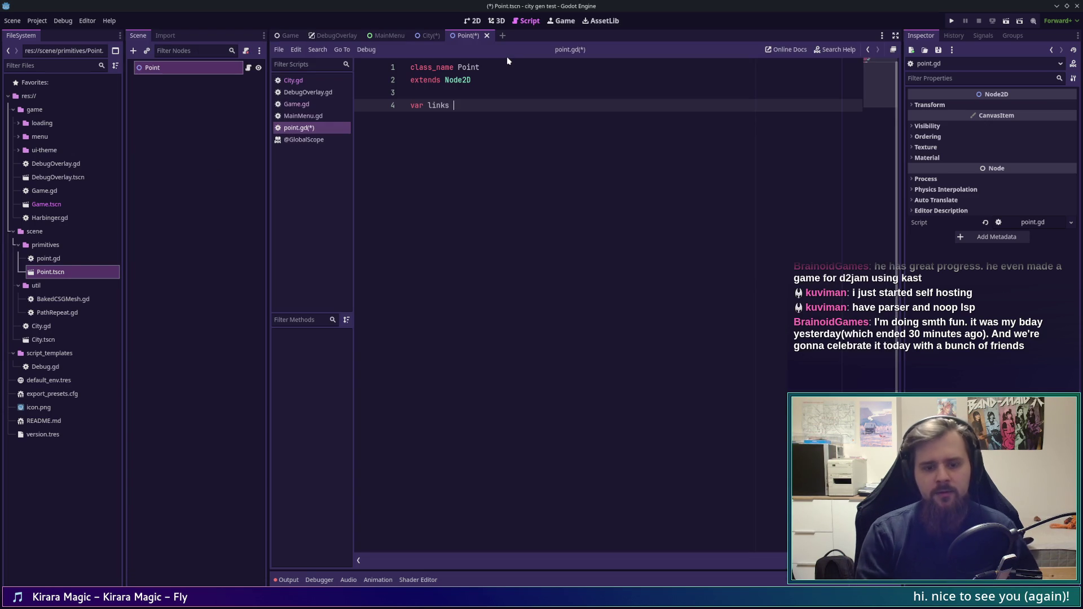
pyautogui.write('D')
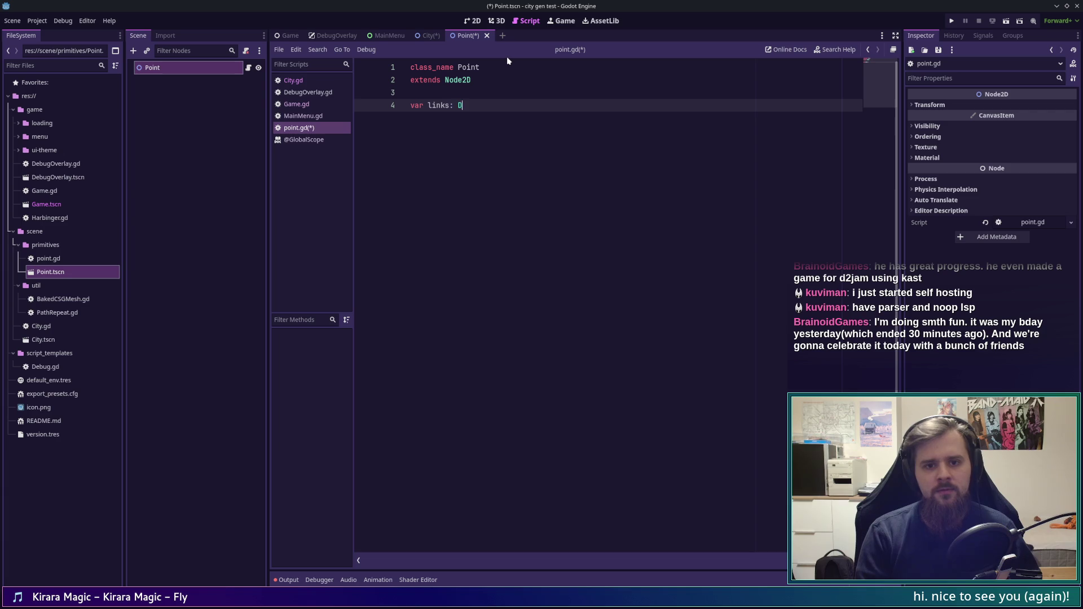
pyautogui.write('ictionary[Point, ')
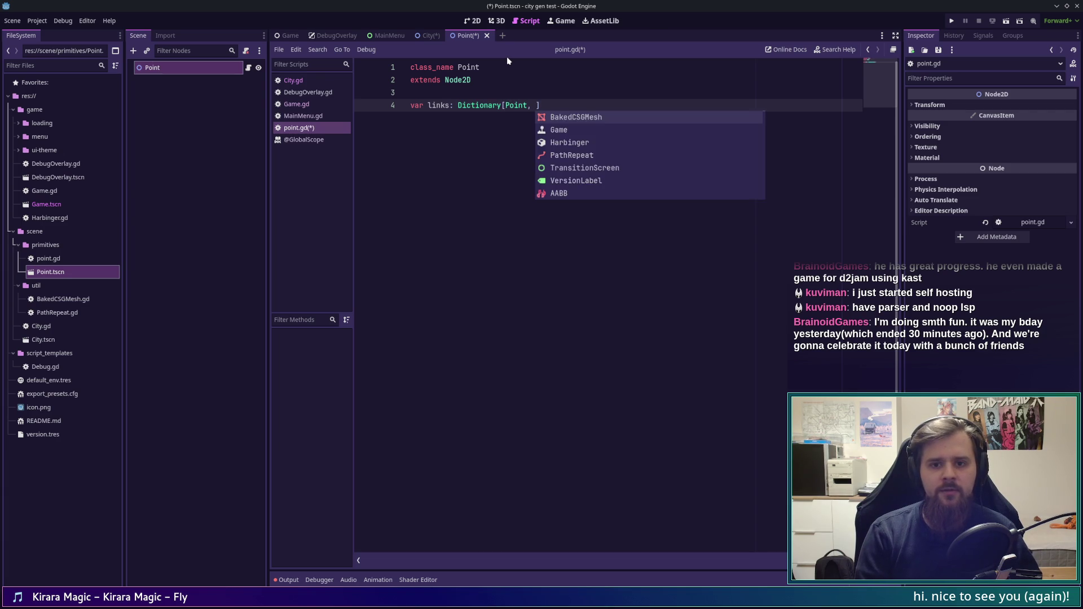
pyautogui.write('float] ')
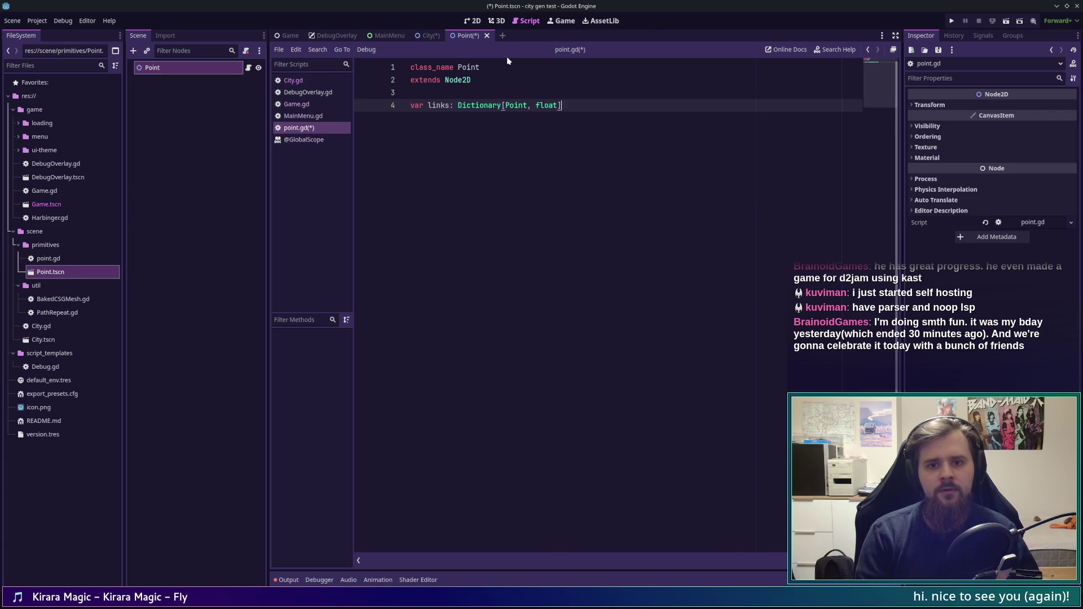
pyautogui.write('=')
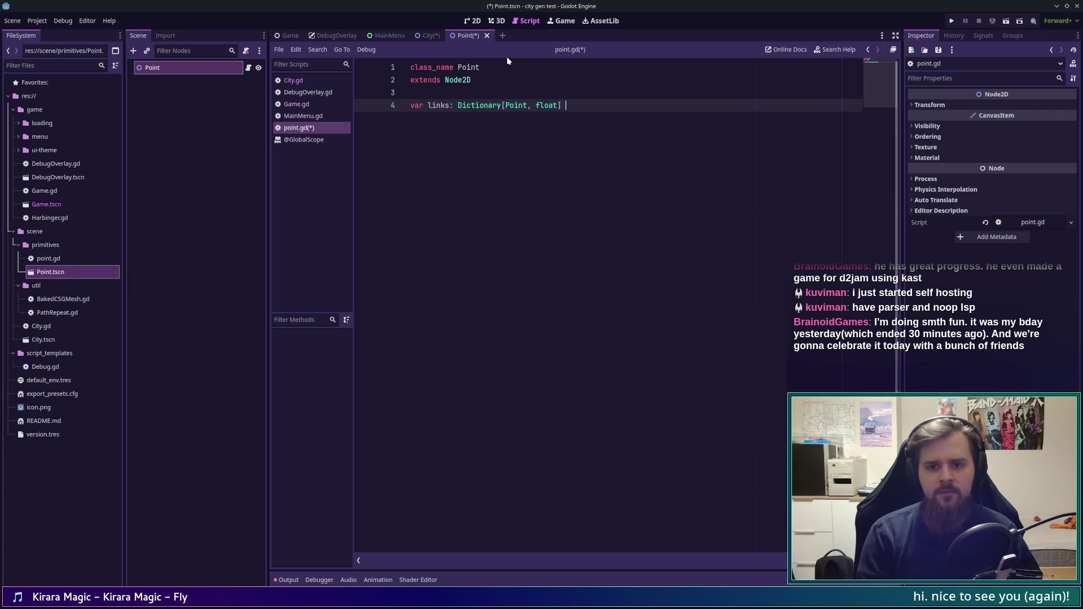
pyautogui.write(' {}')
# Step: Save point.gd with links declared as an empty Dictionary[Point, float]
pyautogui.hotkey('ctrl', 's')
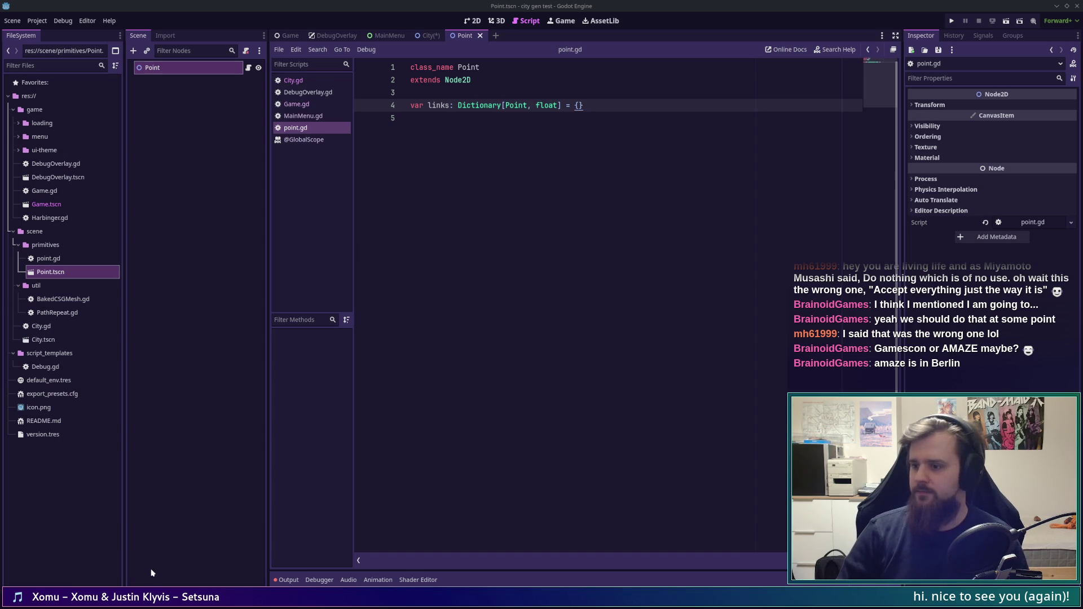
# Step: Move below the links declaration and open the overview of all open windows
pyautogui.press('Down')
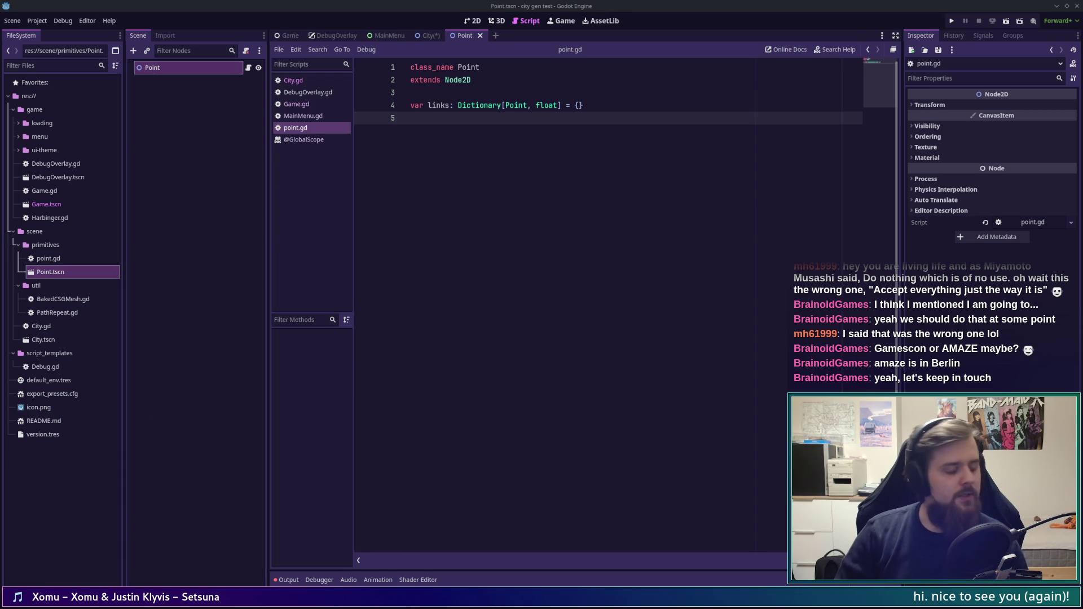
pyautogui.press('super+w')
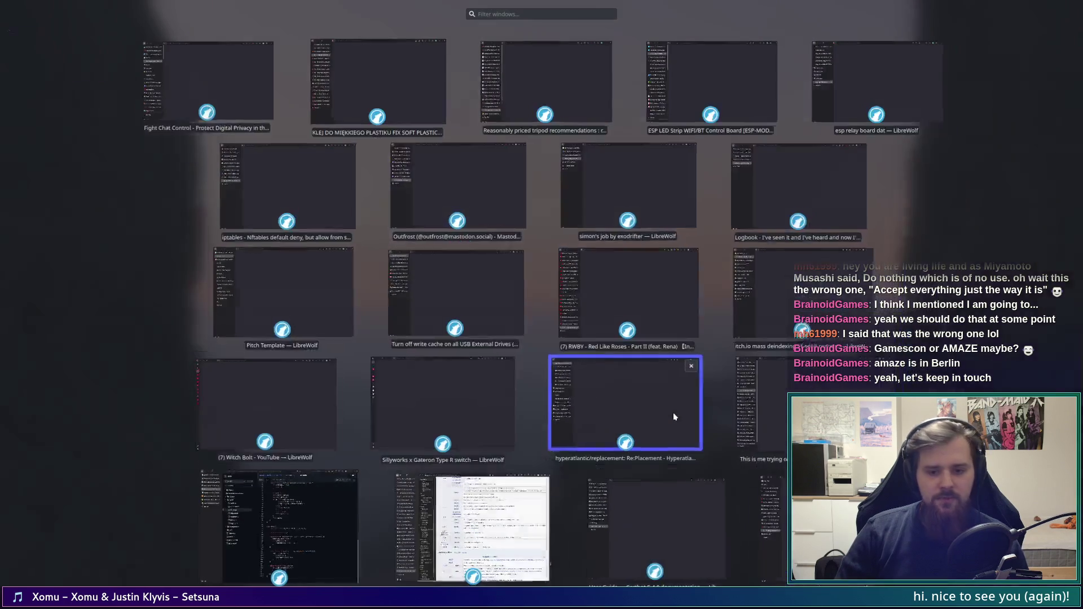
pyautogui.click(322, 499)
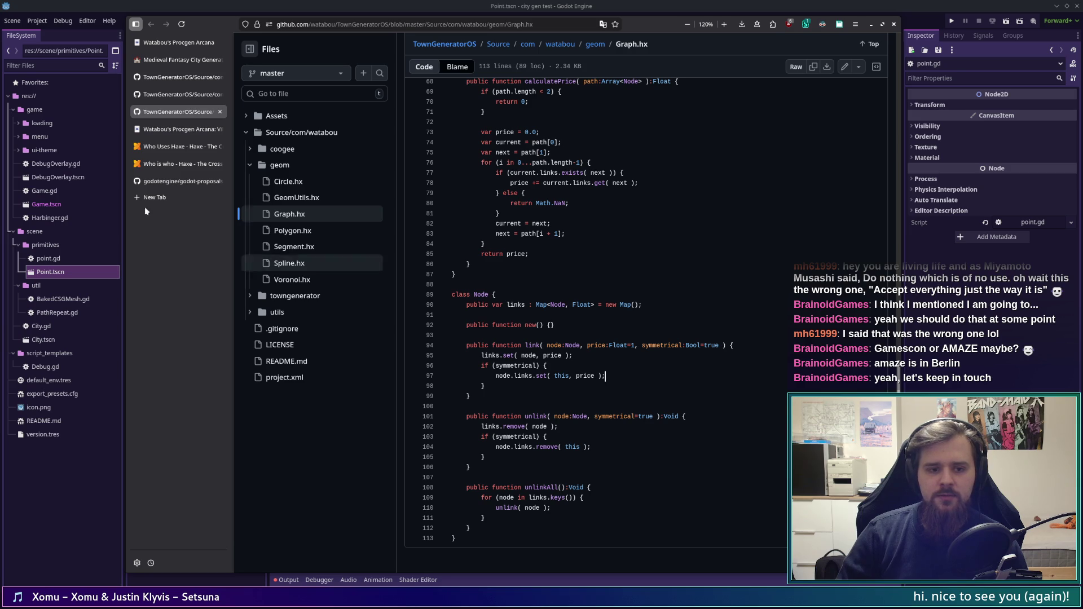
pyautogui.click(187, 96)
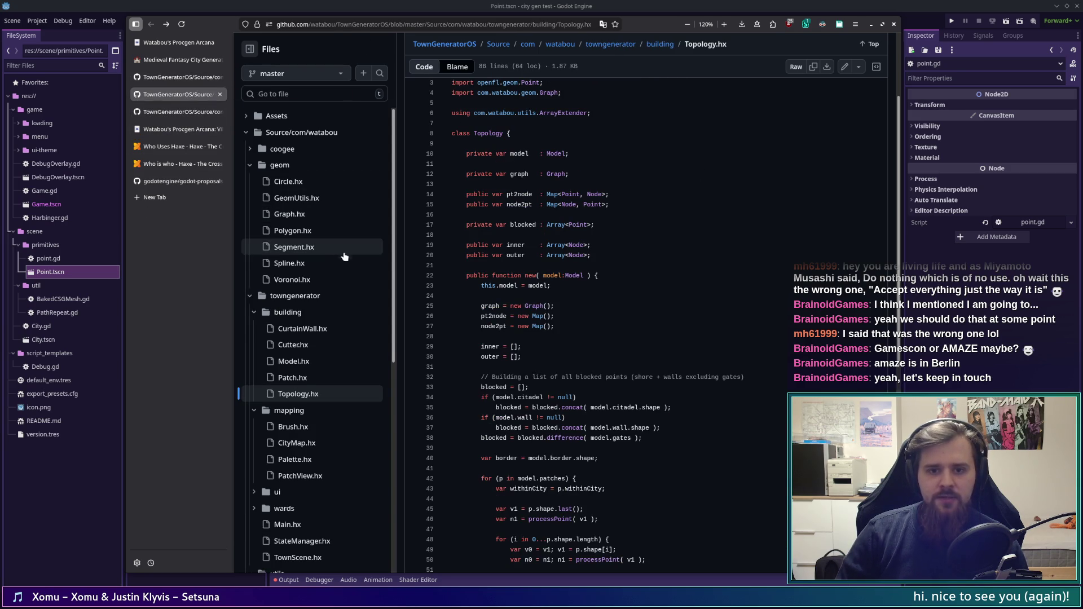
pyautogui.scroll(-6, 558, 252)
pyautogui.scroll(-2, 557, 252)
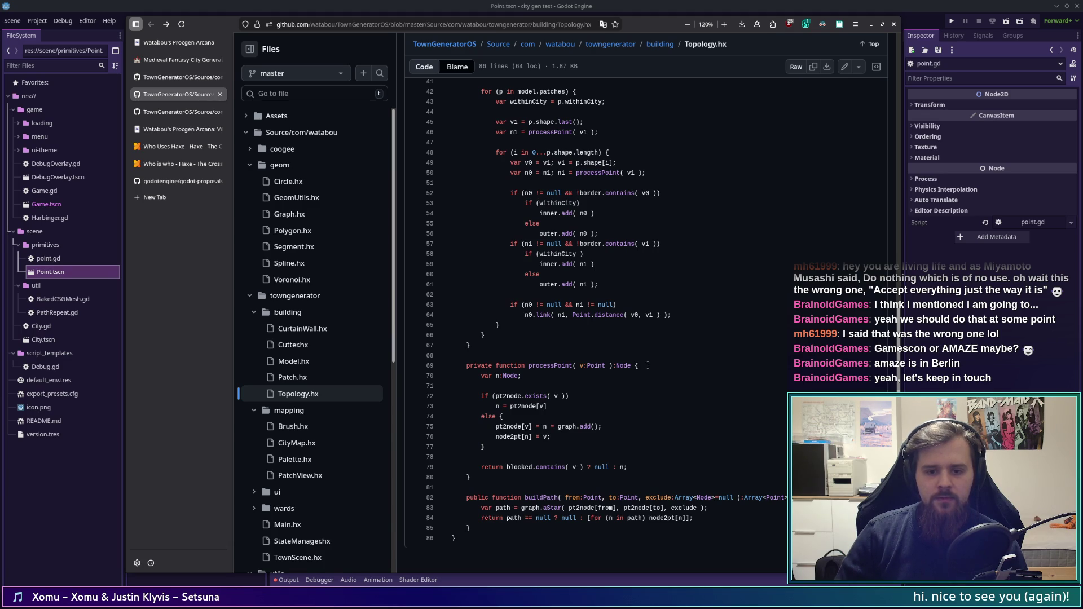
pyautogui.scroll(2, 631, 432)
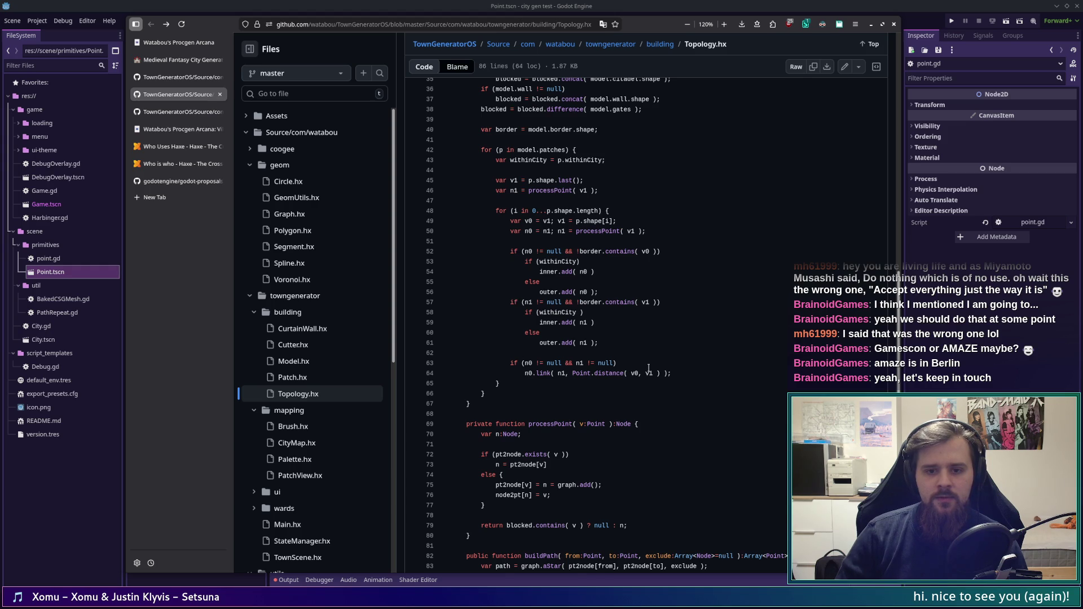
pyautogui.click(583, 251)
pyautogui.click(883, 56)
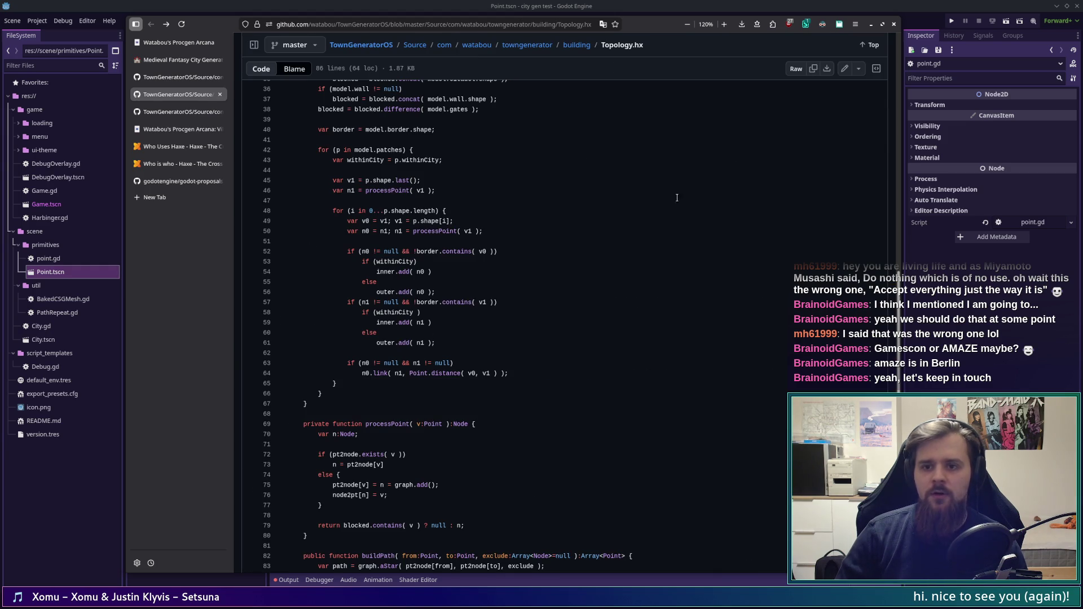
pyautogui.click(253, 44)
pyautogui.scroll(3, 739, 348)
pyautogui.scroll(-1, 736, 348)
pyautogui.scroll(2, 888, 342)
pyautogui.scroll(-2, 888, 341)
pyautogui.scroll(-2, 903, 352)
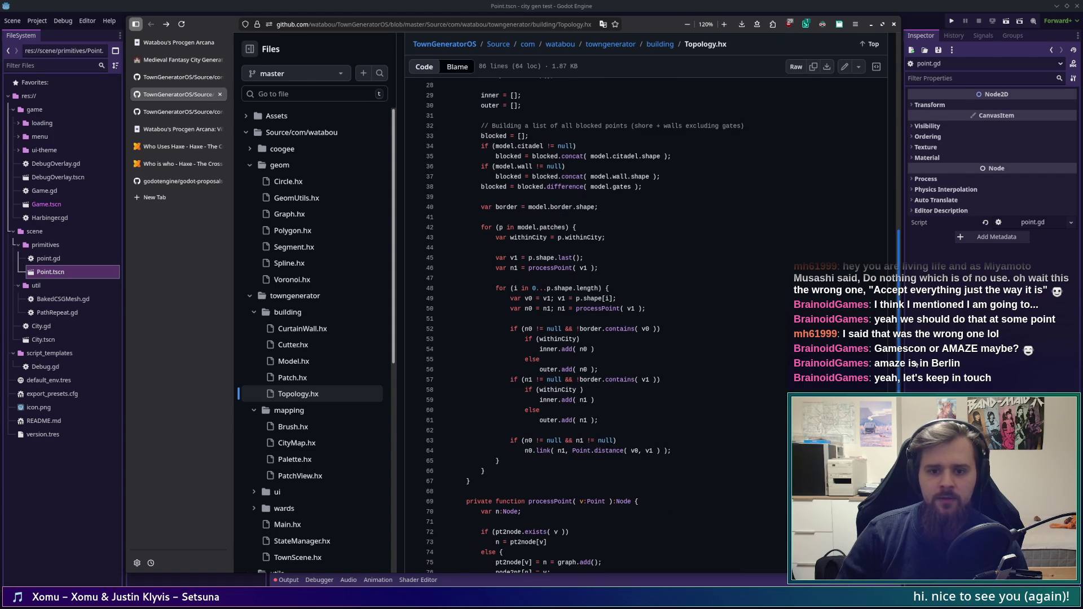
pyautogui.scroll(3, 916, 364)
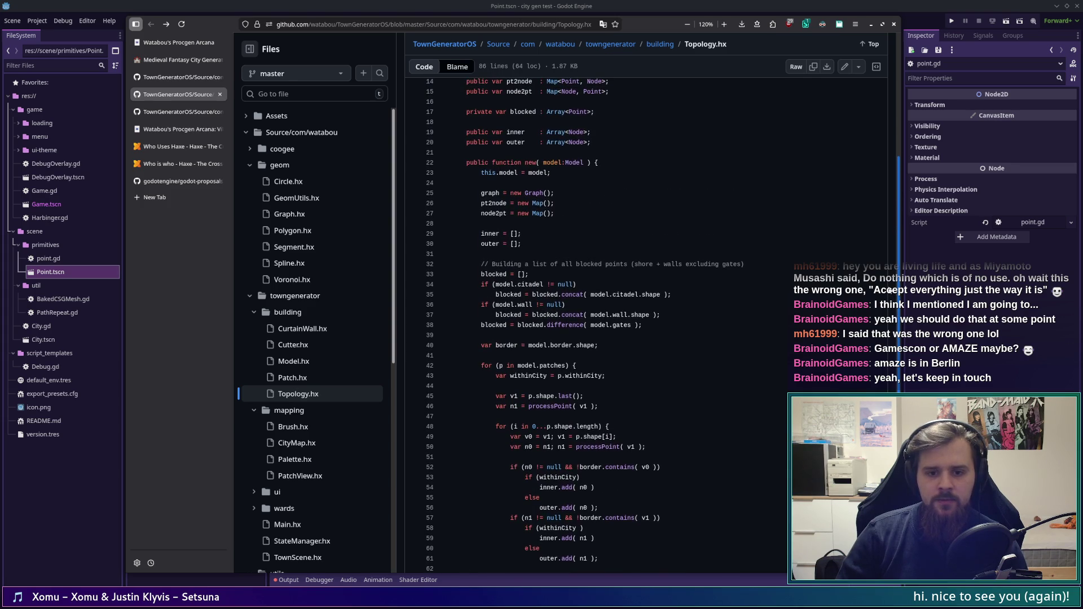
pyautogui.scroll(2, 889, 290)
pyautogui.scroll(-1, 886, 264)
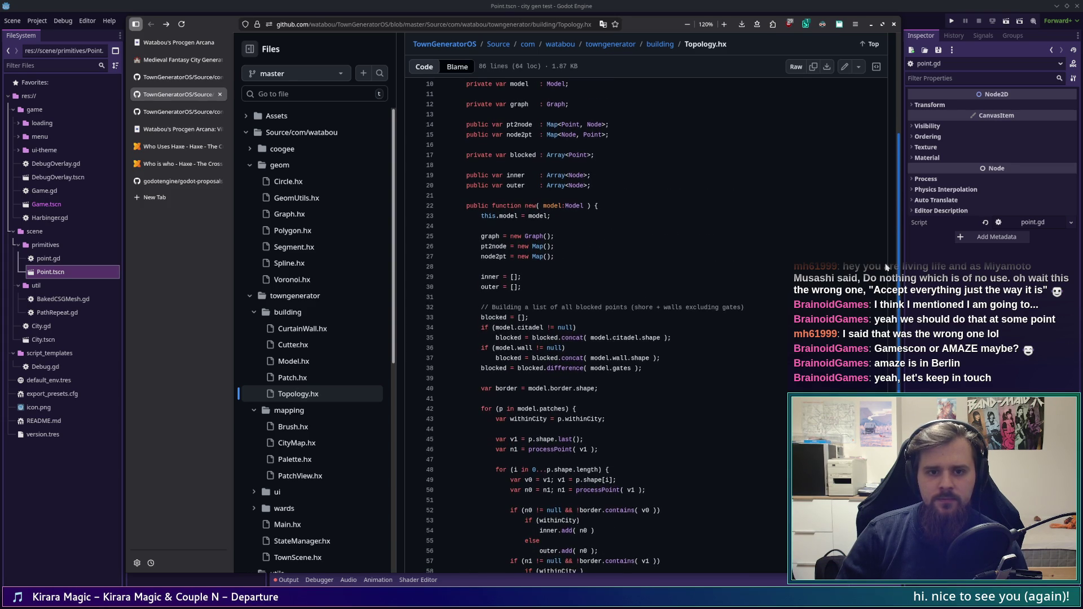
pyautogui.scroll(-1, 886, 267)
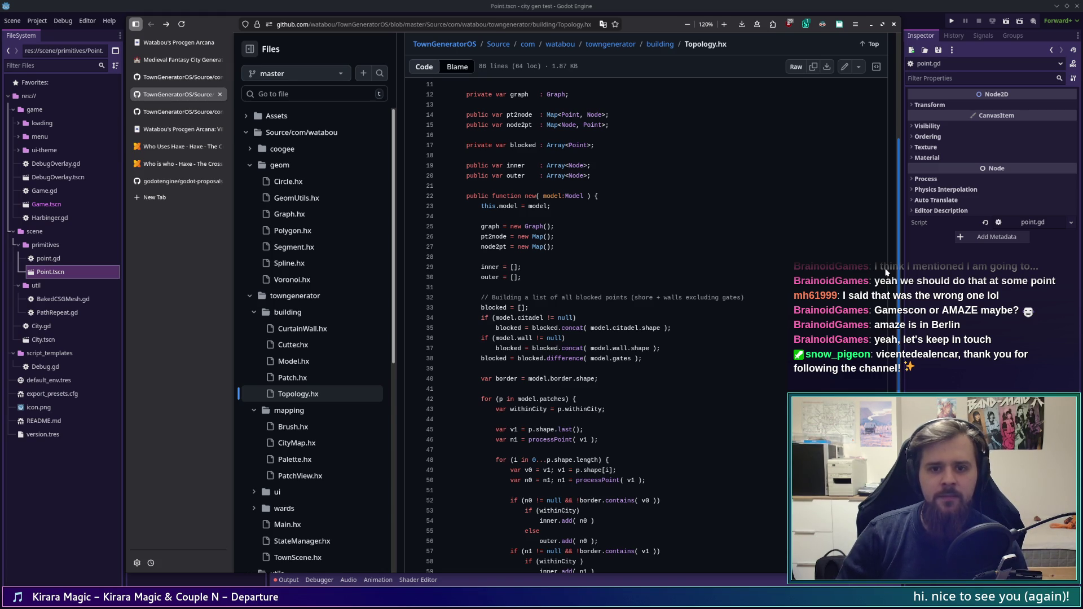
pyautogui.scroll(-1, 885, 273)
pyautogui.scroll(1, 884, 273)
pyautogui.scroll(-1, 884, 273)
pyautogui.scroll(-1, 884, 273)
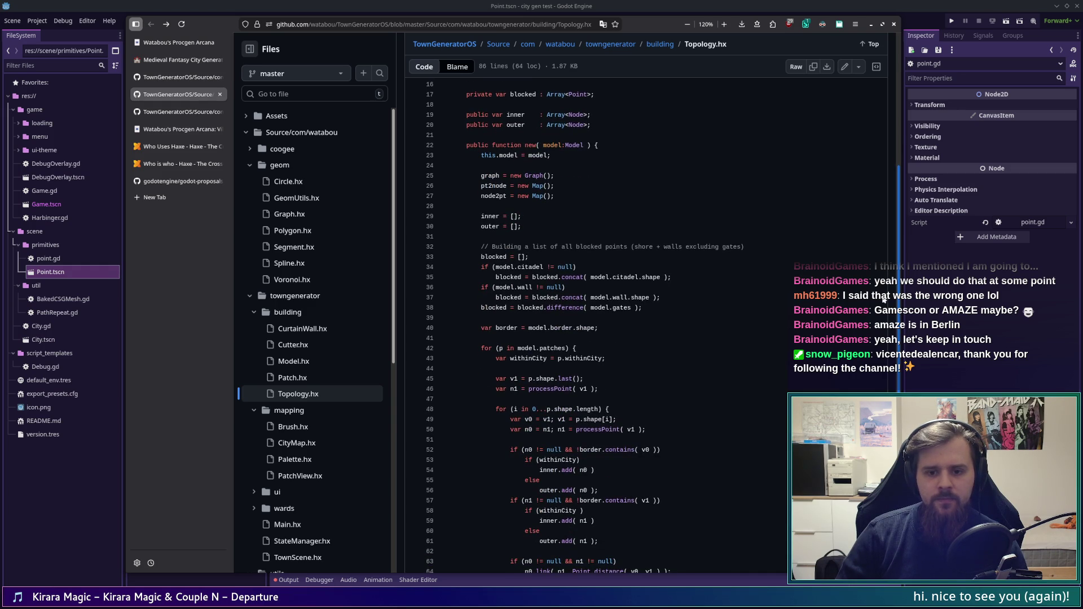
pyautogui.scroll(-2, 884, 300)
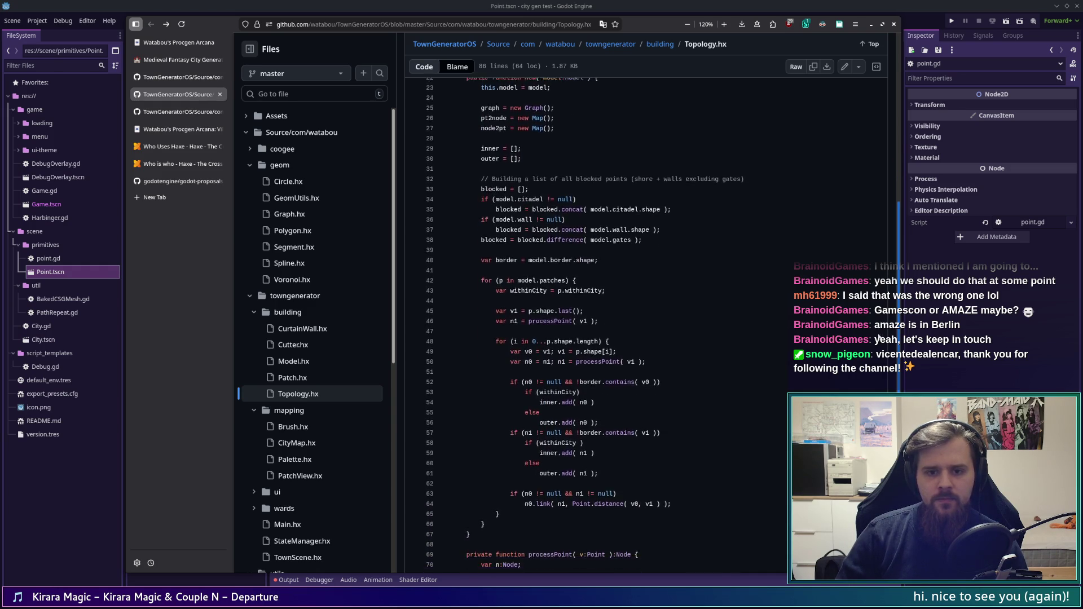
pyautogui.scroll(2, 872, 357)
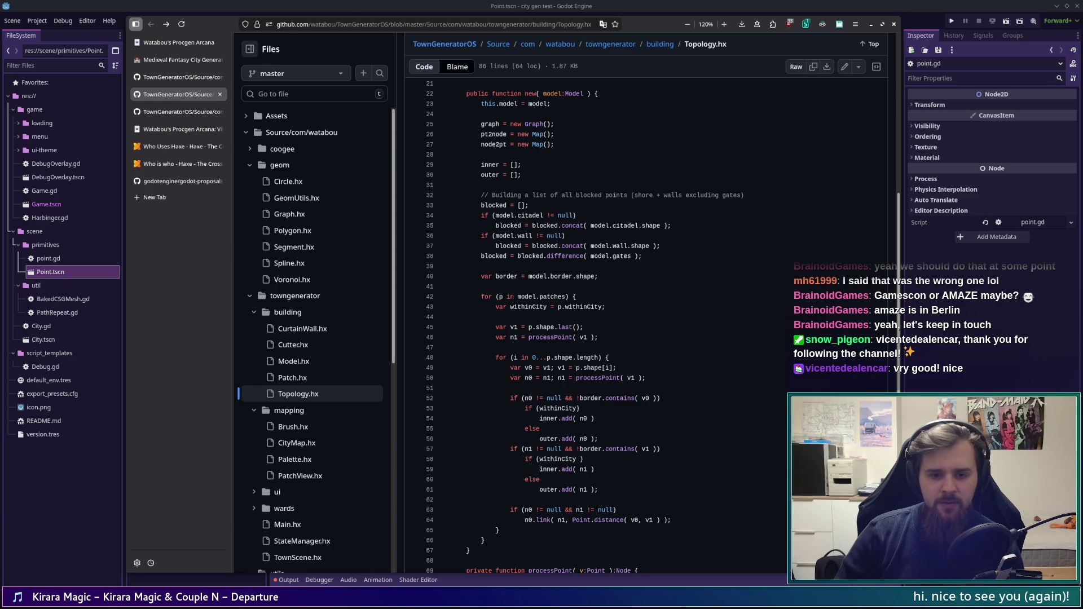
pyautogui.scroll(-5, 620, 327)
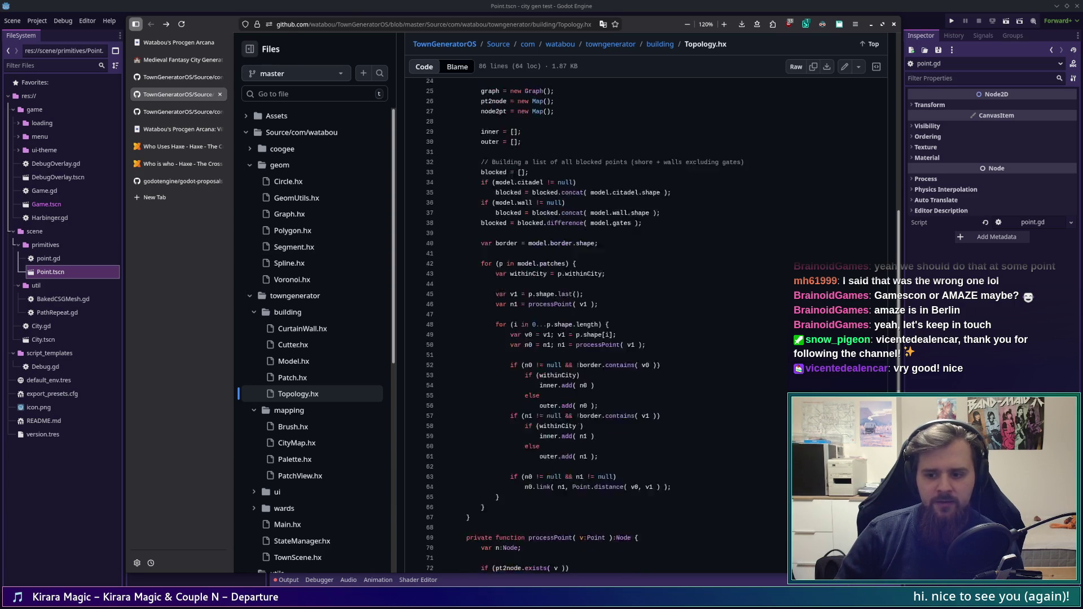
pyautogui.scroll(5, 621, 327)
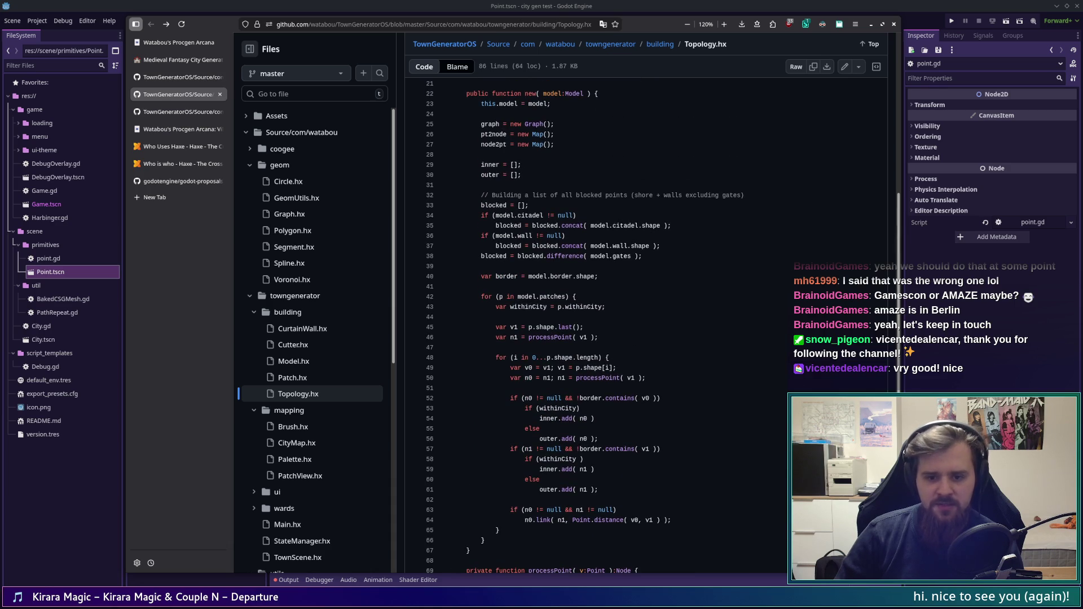
pyautogui.scroll(-4, 642, 325)
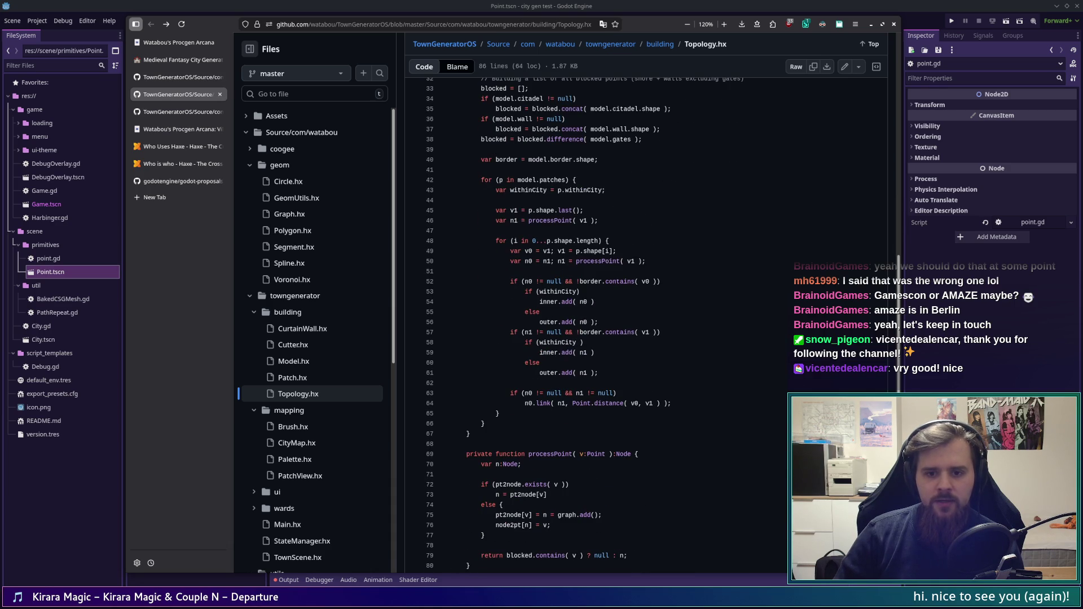
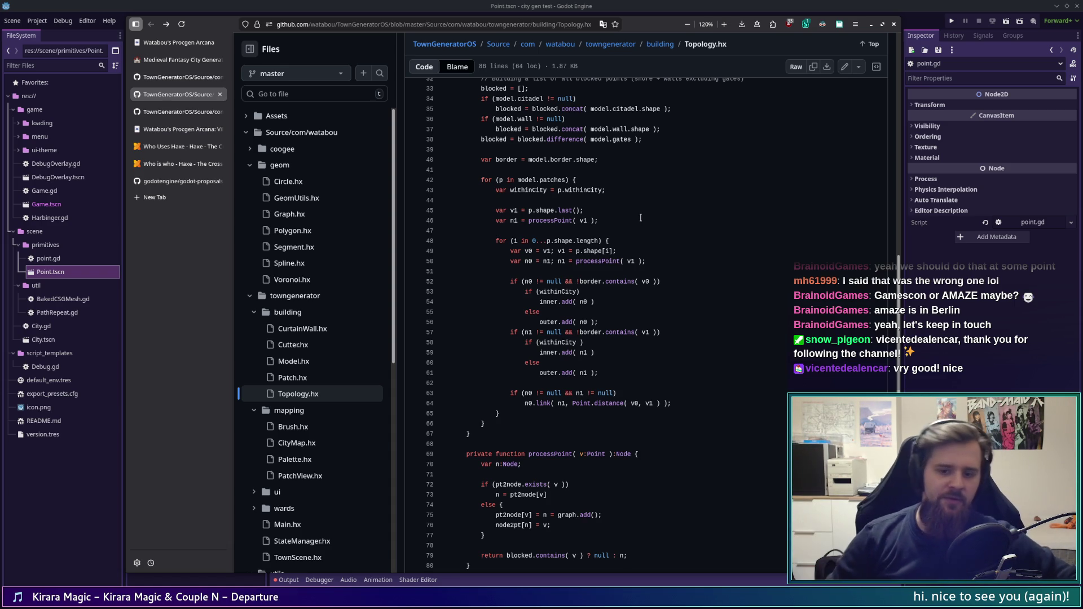
# Step: Switch to the GitHub tab showing the town generator's Model.hx source
pyautogui.scroll(5, 712, 308)
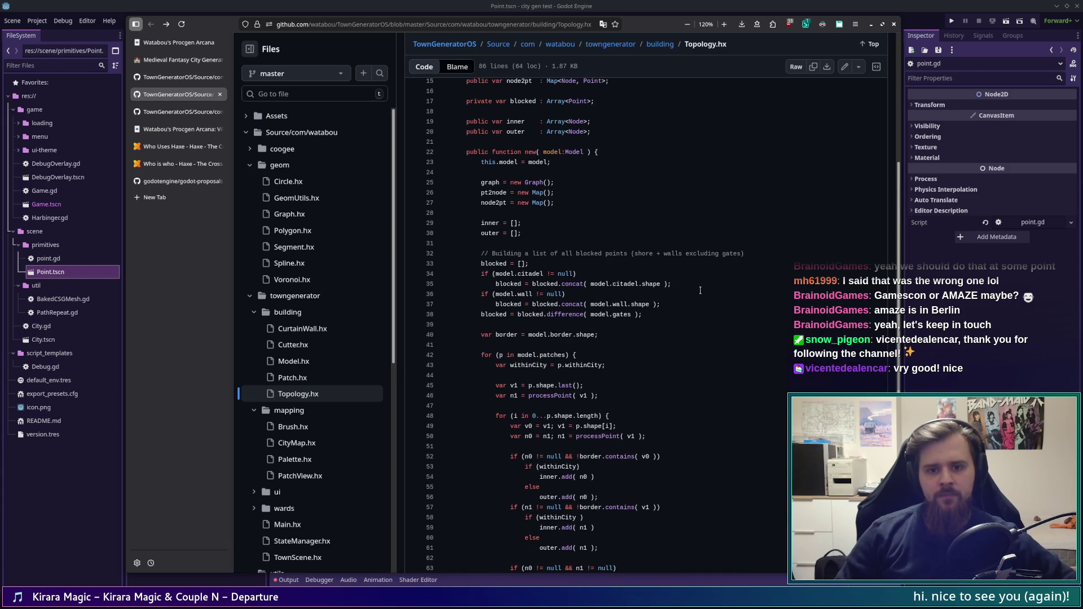
pyautogui.scroll(1, 700, 290)
pyautogui.scroll(3, 700, 290)
pyautogui.scroll(-6, 700, 288)
pyautogui.scroll(-3, 701, 286)
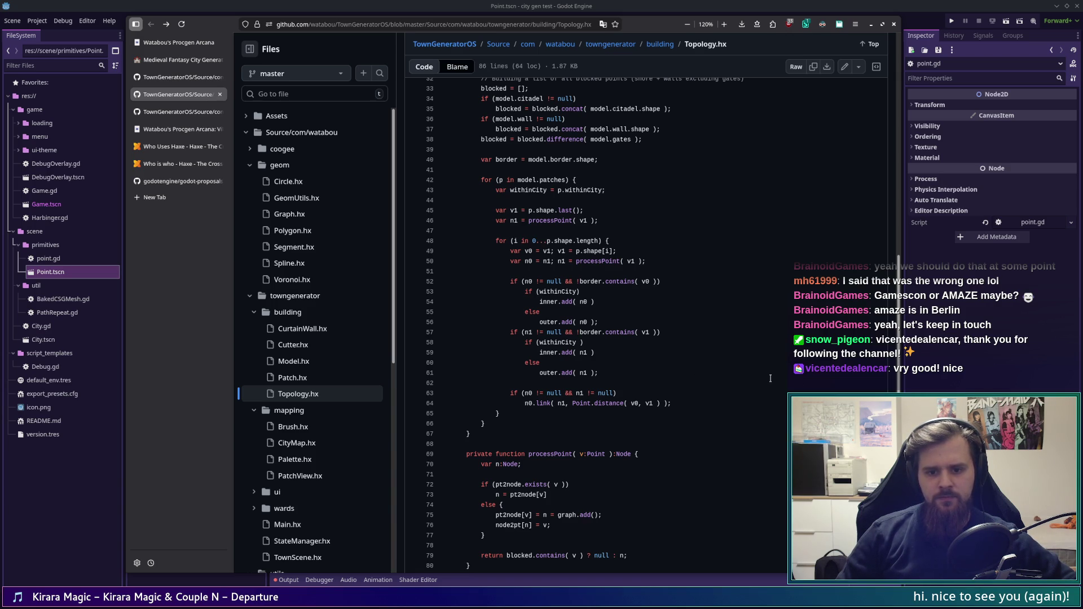
pyautogui.scroll(-3, 750, 376)
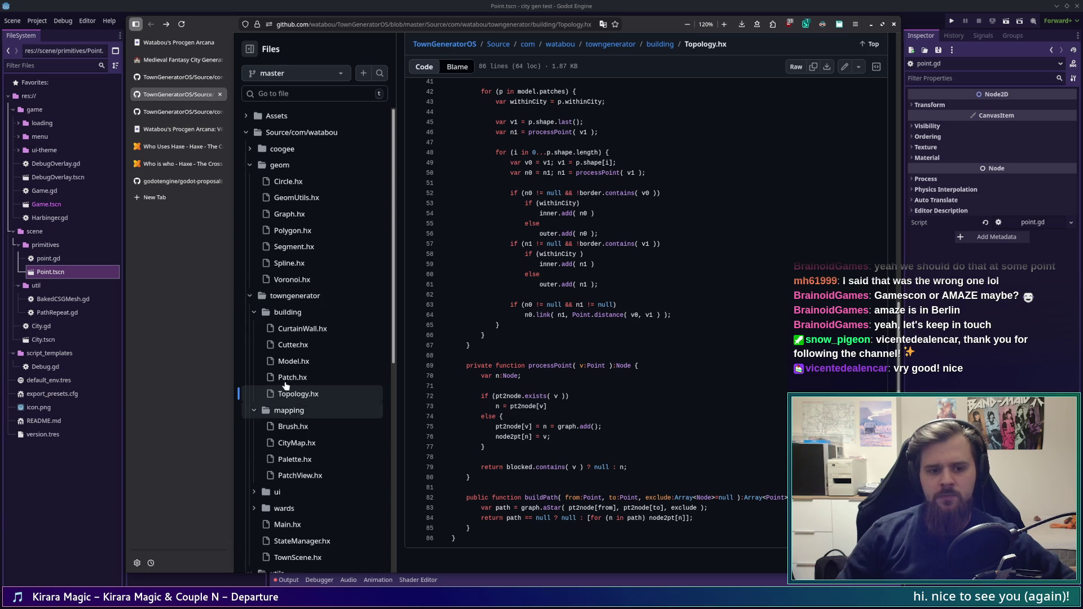
pyautogui.click(173, 79)
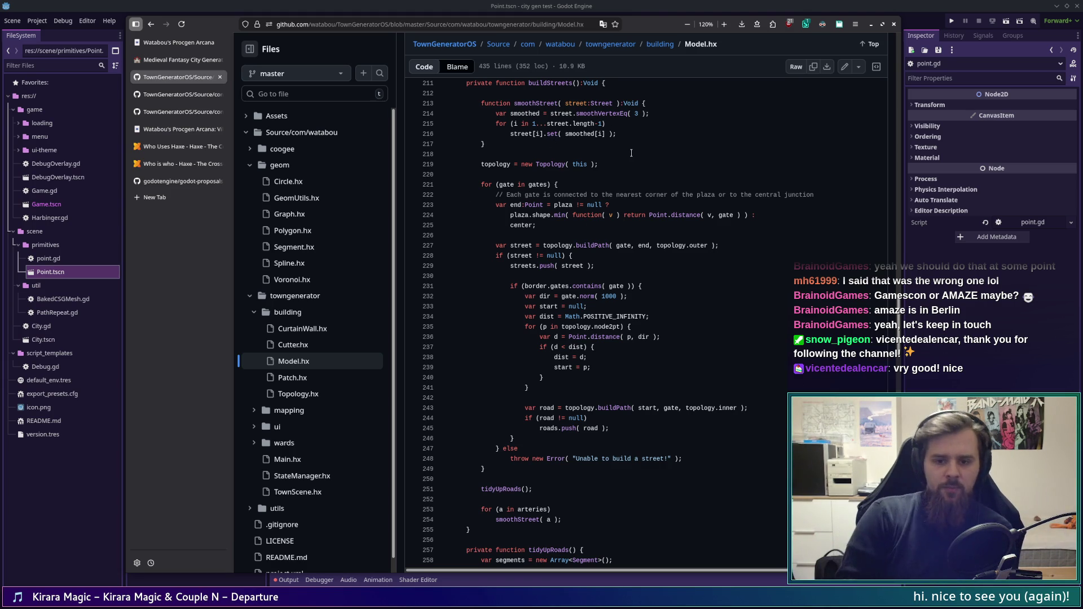
# Step: Look over Model.hx's buildPatches code, then hide the browser to reveal point.gd
pyautogui.scroll(10, 651, 303)
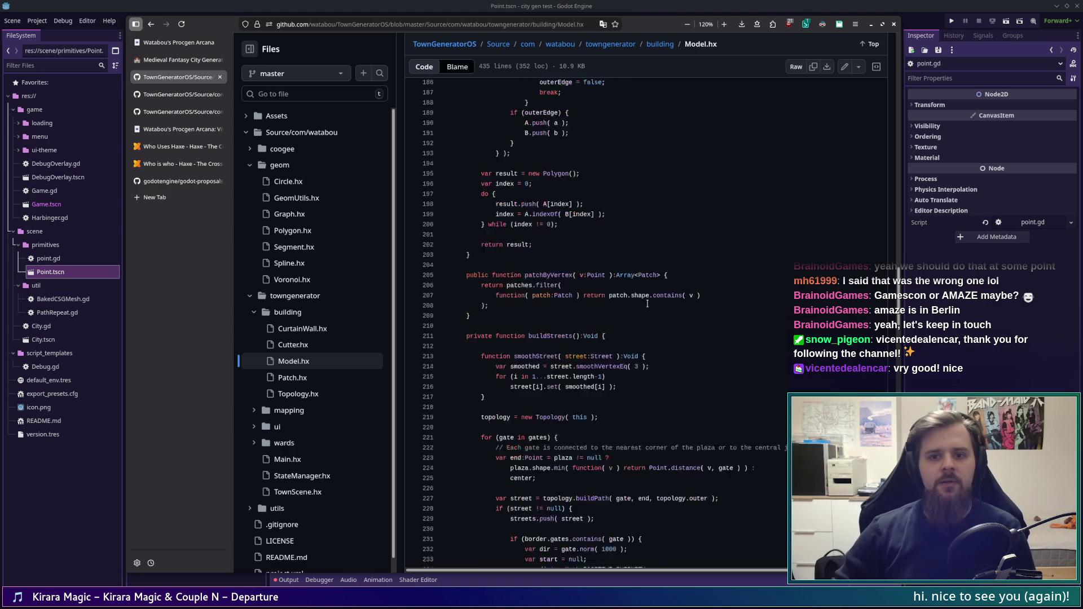
pyautogui.scroll(18, 652, 303)
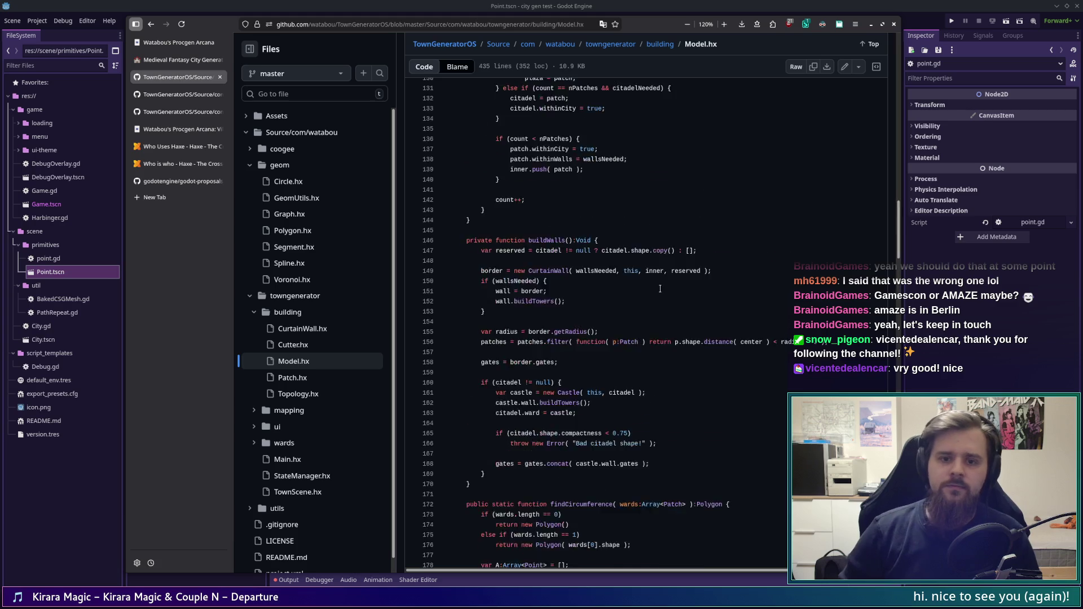
pyautogui.scroll(-2, 662, 289)
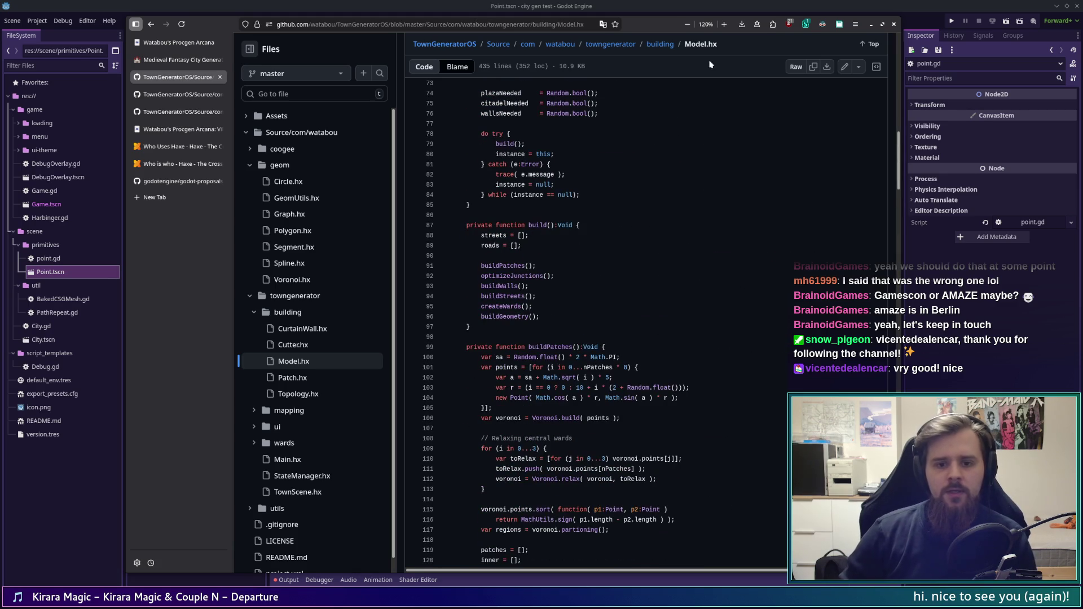
pyautogui.scroll(-5, 776, 262)
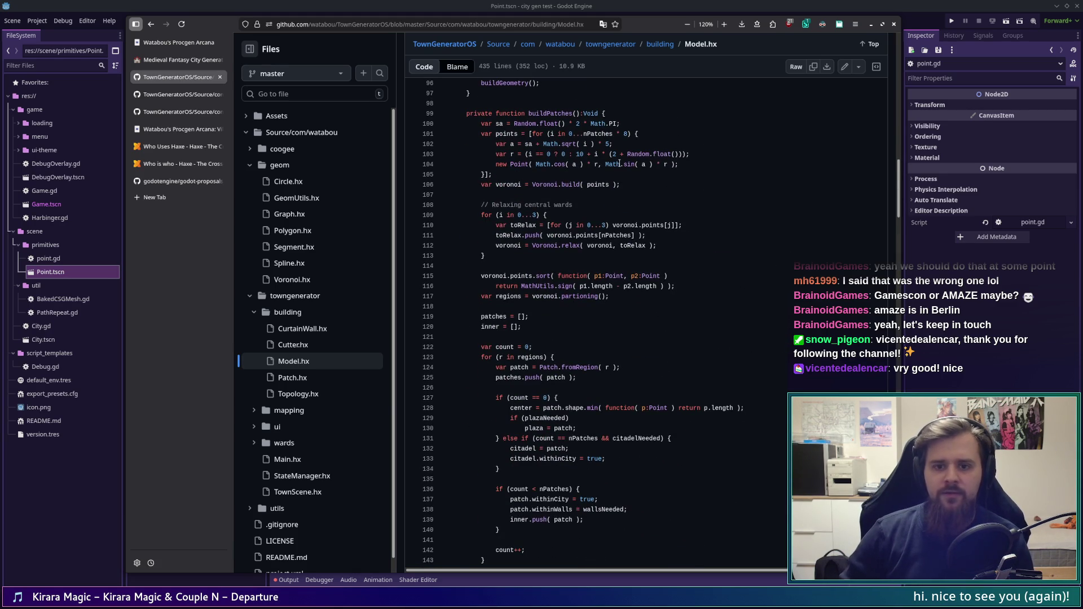
pyautogui.hotkey('alt', 'Tab')
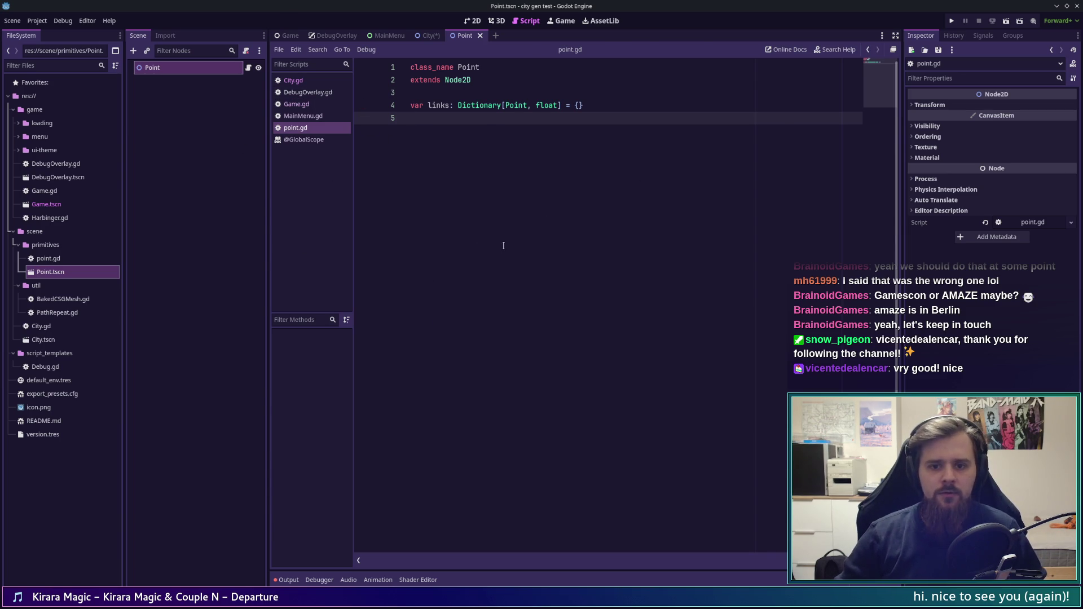
# Step: Bring the browser showing Model.hx back in front of Godot's point.gd script
pyautogui.hotkey('alt', 'Tab')
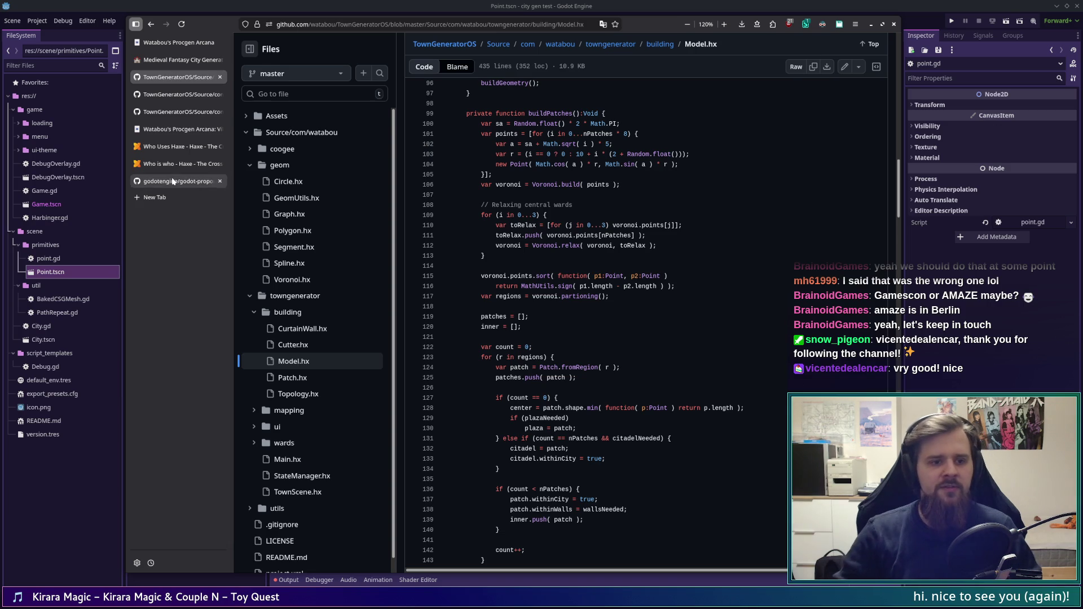
pyautogui.click(157, 199)
pyautogui.write('@wikipedia Voronoi')
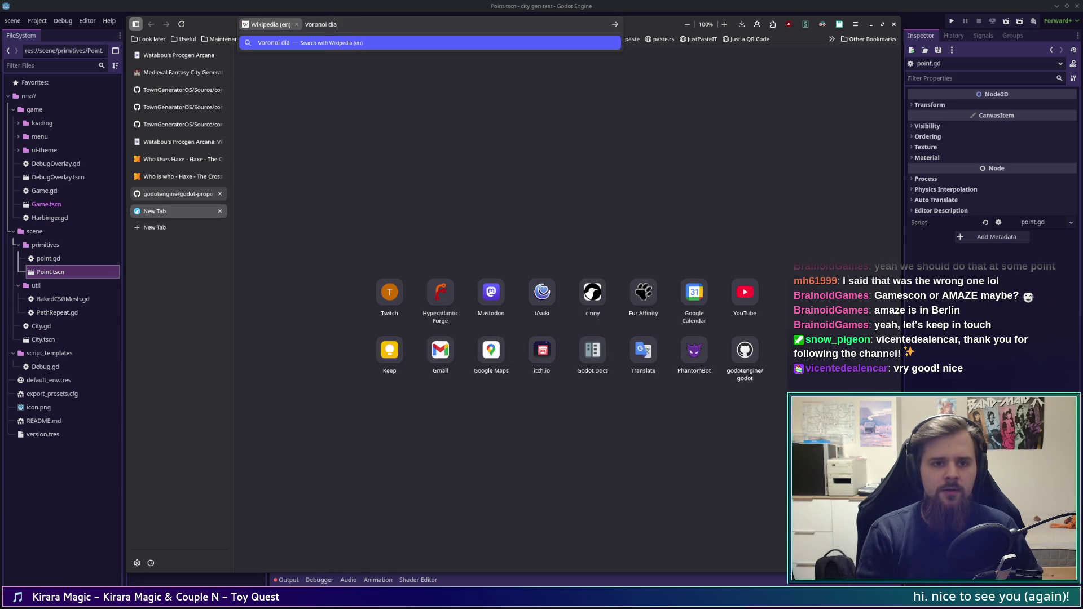
pyautogui.press('Return')
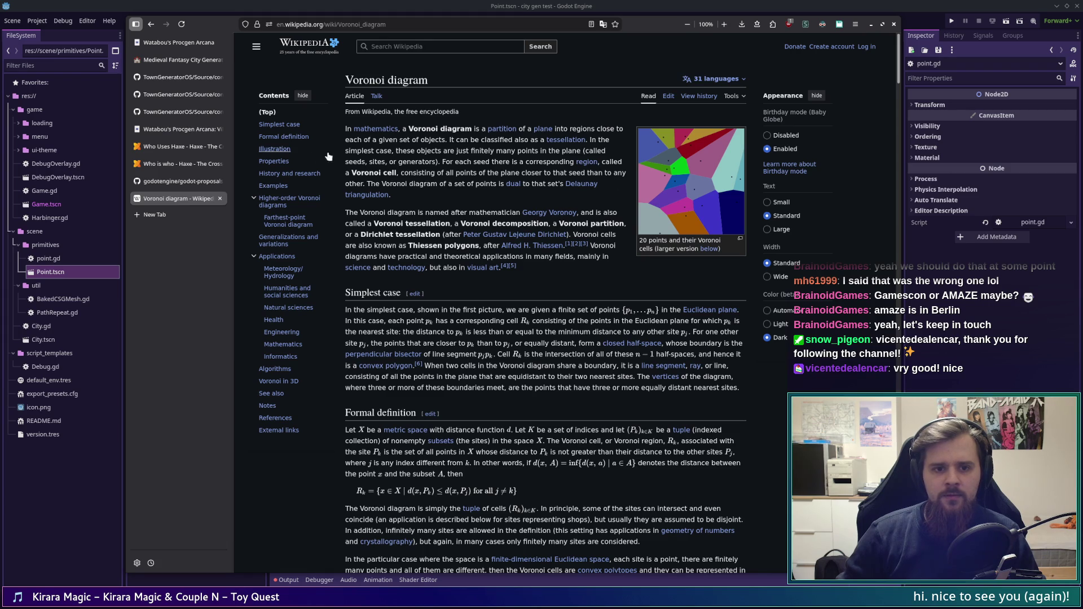
pyautogui.moveTo(362, 158); pyautogui.dragTo(429, 564)
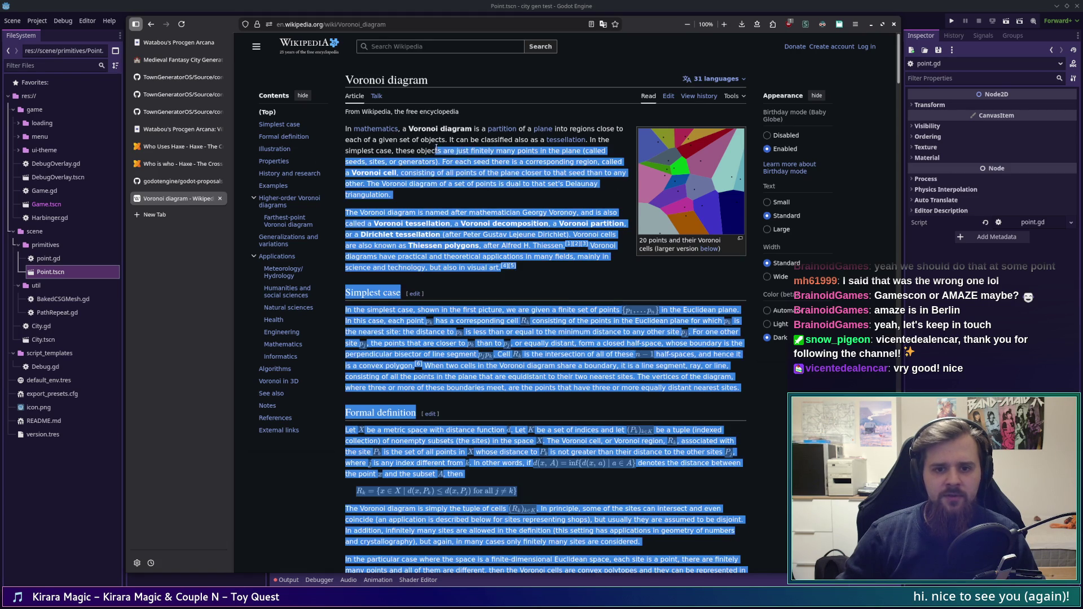
pyautogui.click(446, 149)
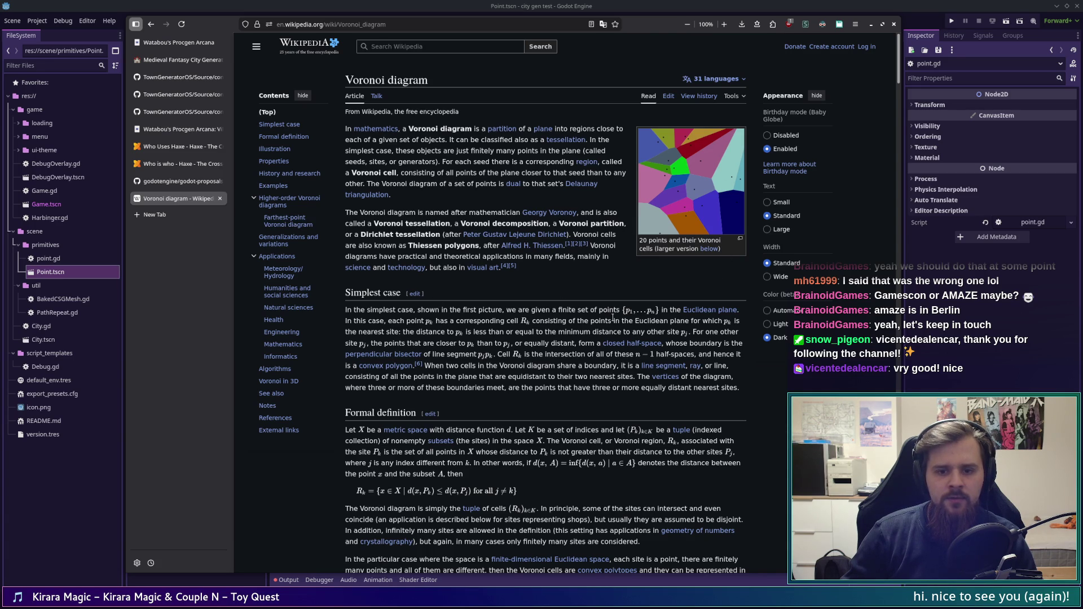
pyautogui.scroll(-3, 606, 318)
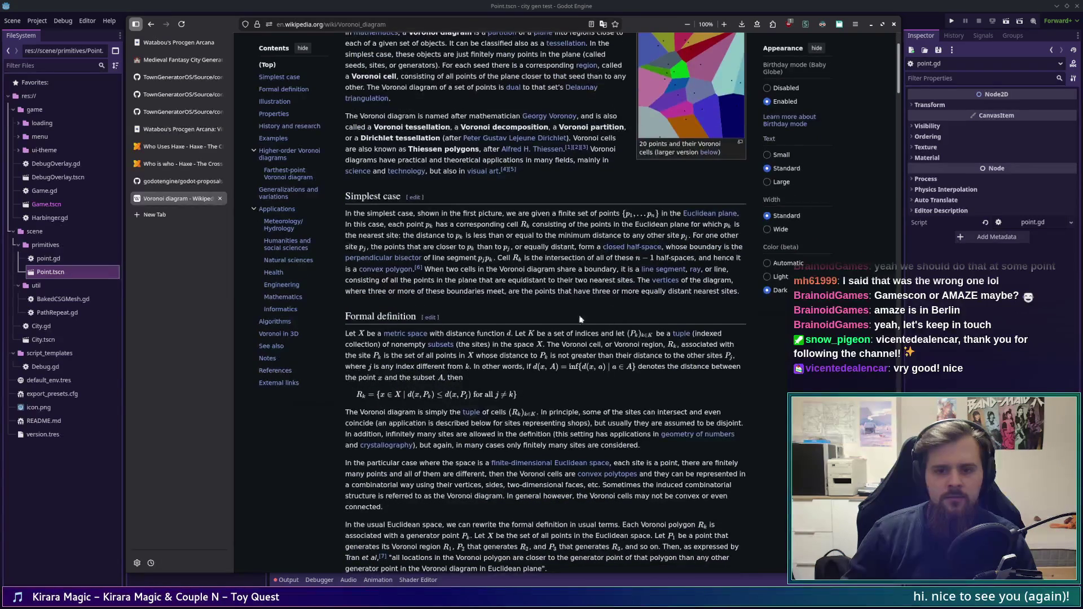
pyautogui.moveTo(506, 213); pyautogui.dragTo(749, 217)
pyautogui.moveTo(385, 224)
pyautogui.mouseDown()
pyautogui.moveTo(724, 225)
pyautogui.moveTo(457, 236)
pyautogui.moveTo(628, 237)
pyautogui.mouseUp()
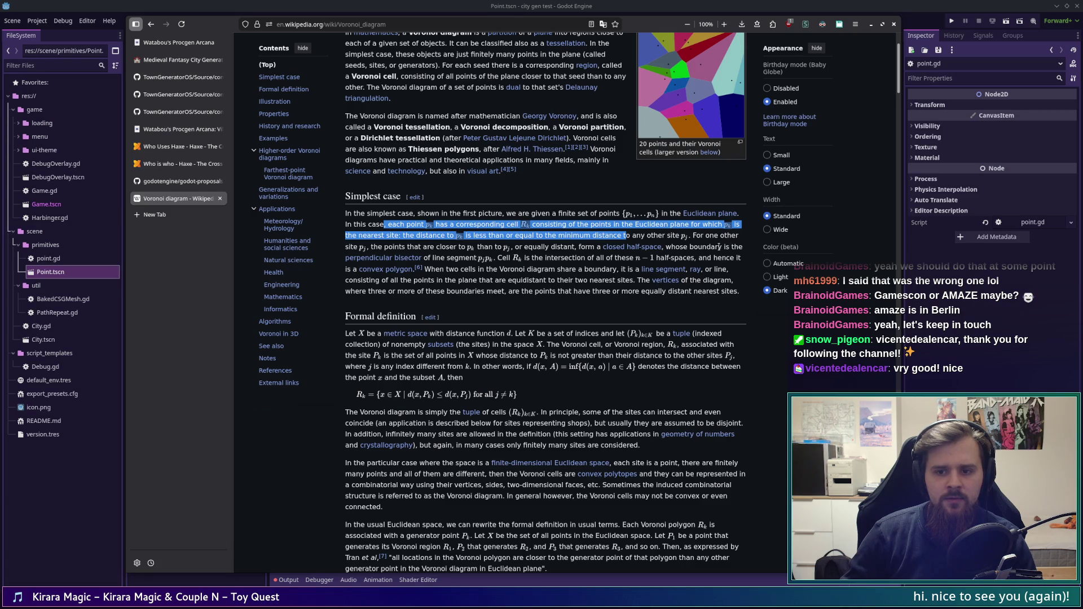
pyautogui.click(371, 244)
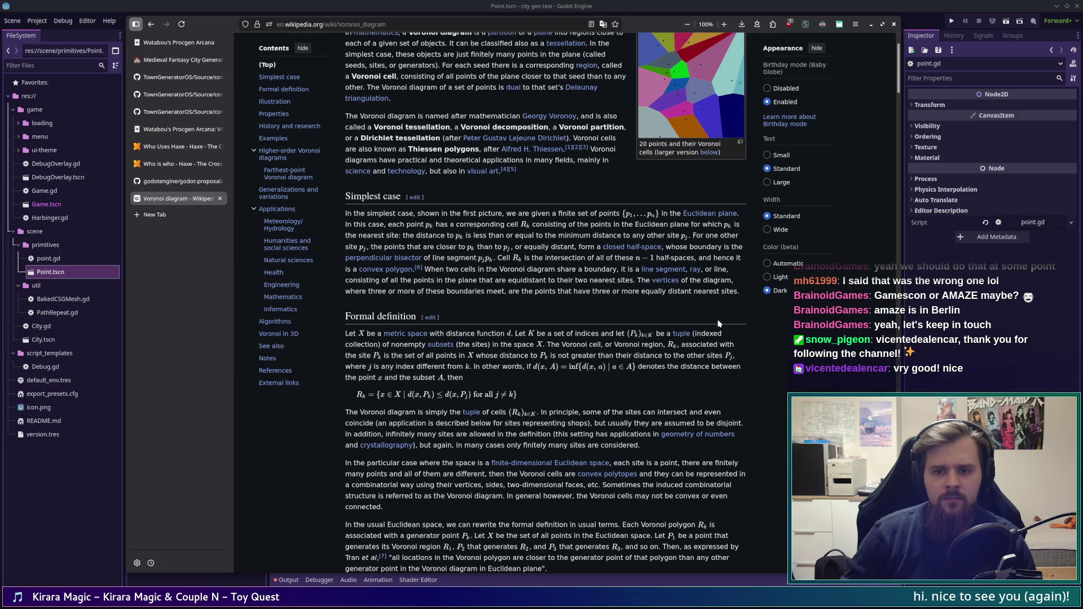
pyautogui.scroll(-3, 731, 320)
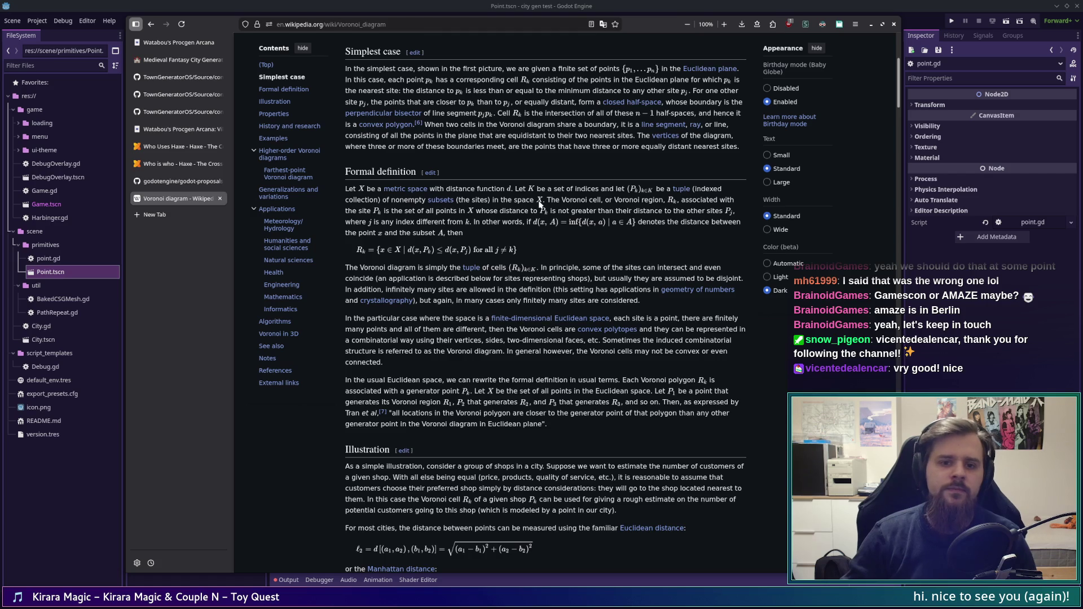
pyautogui.scroll(-7, 541, 207)
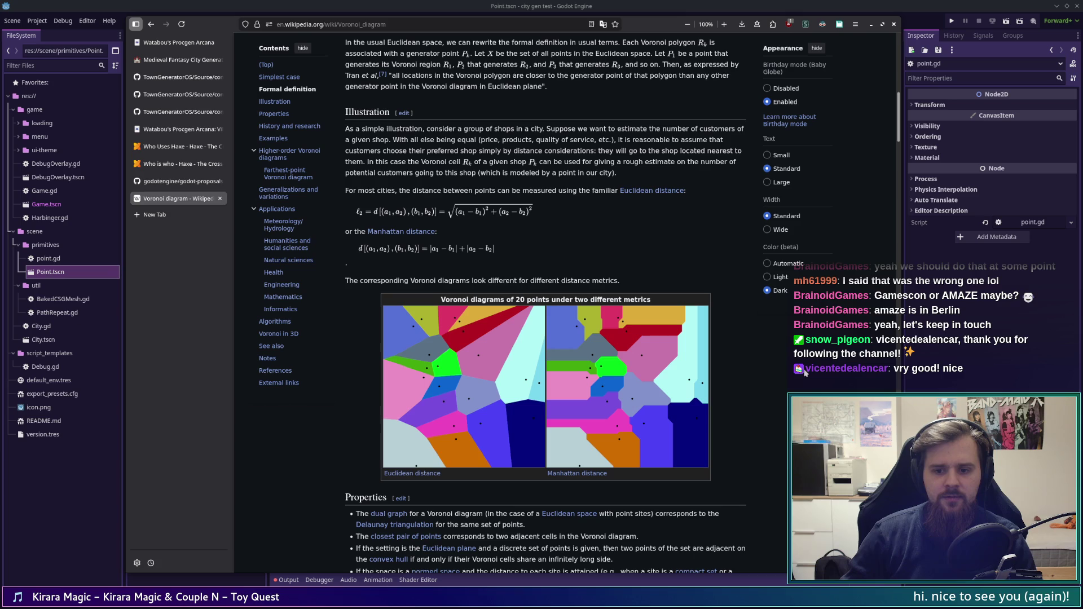
pyautogui.scroll(-2, 797, 370)
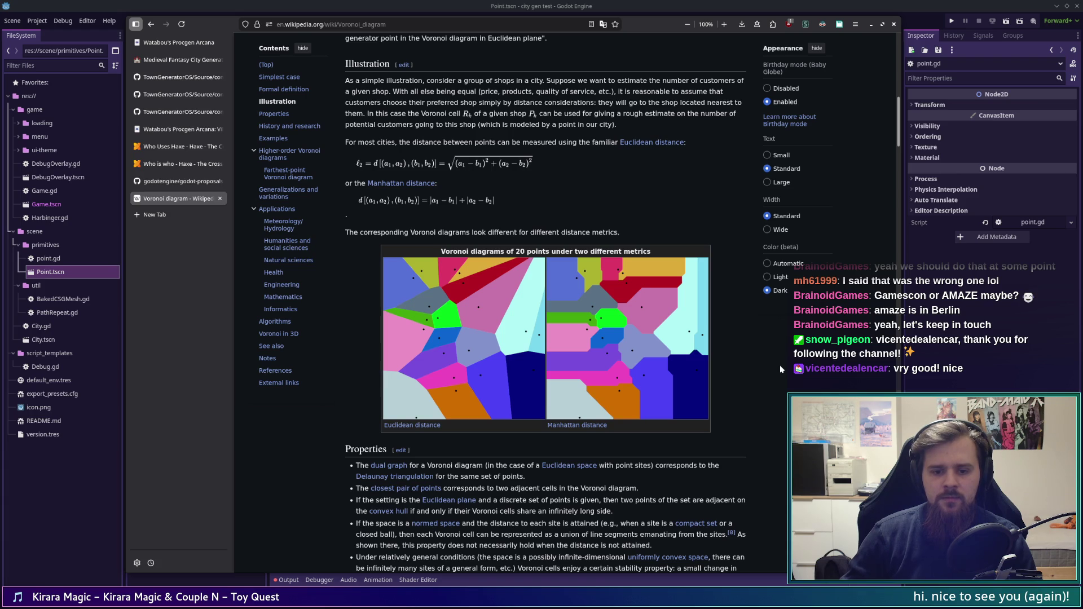
pyautogui.scroll(-7, 780, 367)
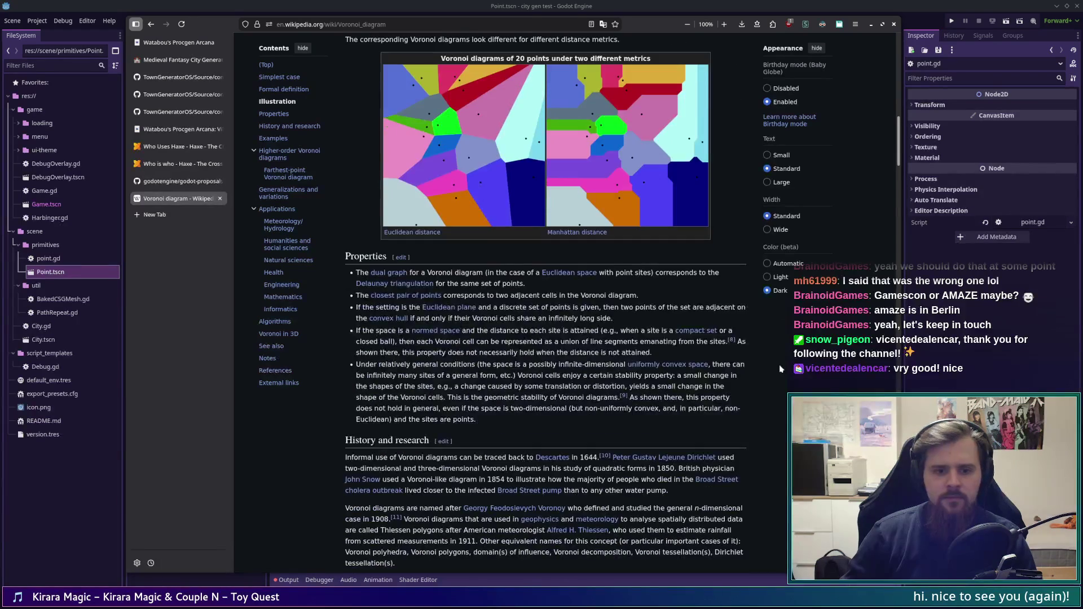
pyautogui.scroll(-8, 777, 366)
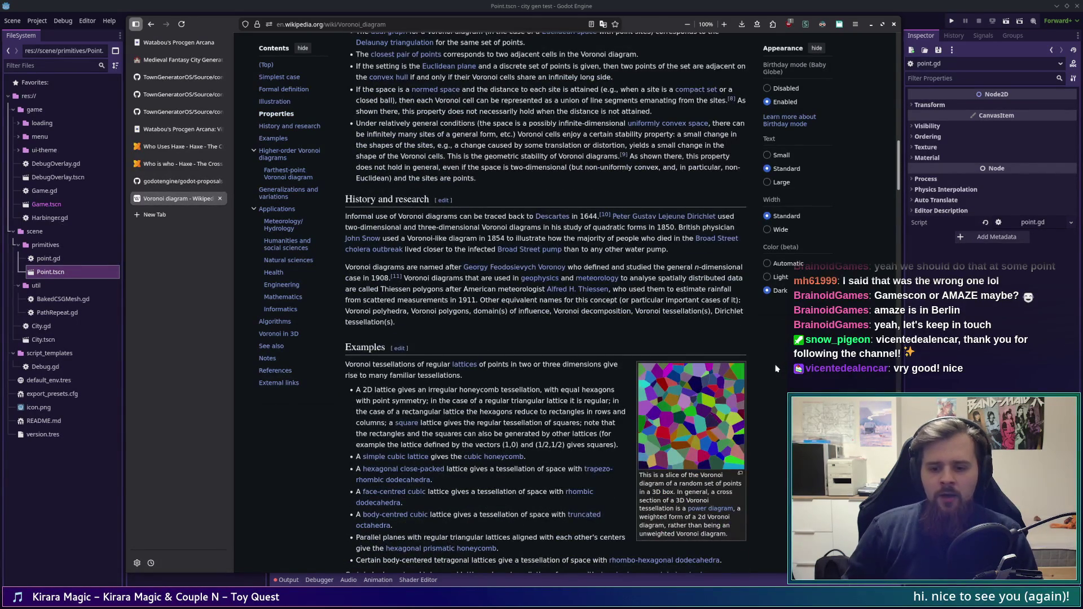
pyautogui.scroll(-3, 773, 367)
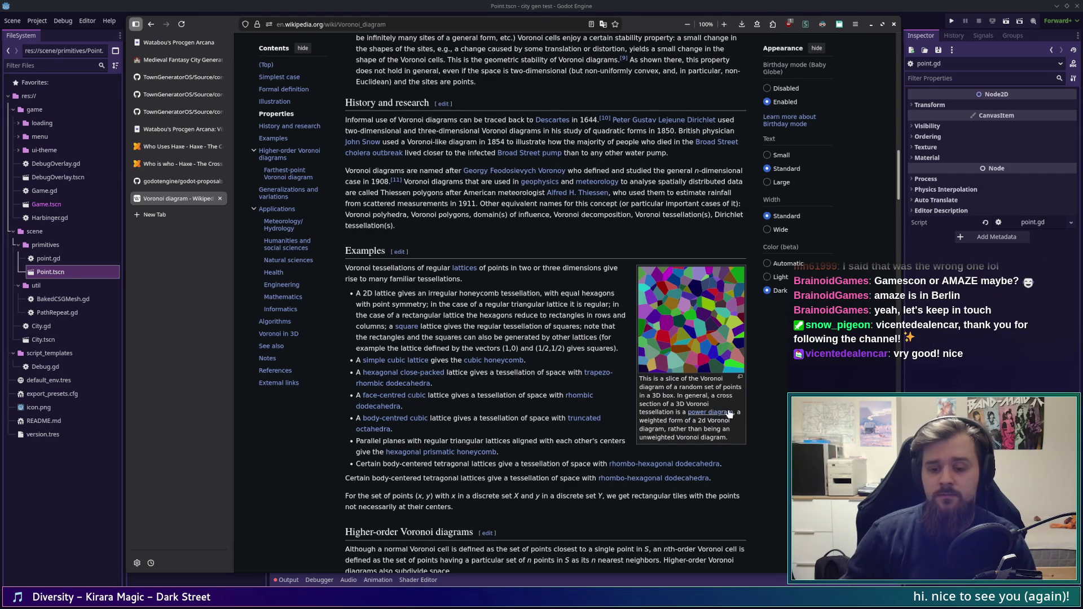
pyautogui.scroll(-2, 745, 398)
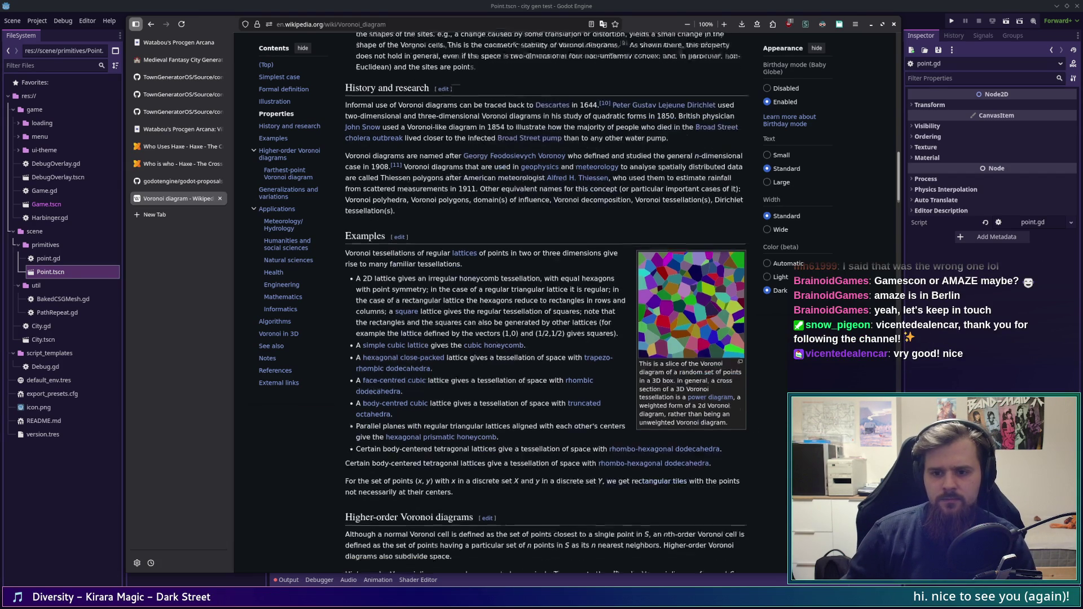
pyautogui.scroll(-2, 745, 398)
pyautogui.scroll(-5, 745, 398)
pyautogui.scroll(-5, 745, 398)
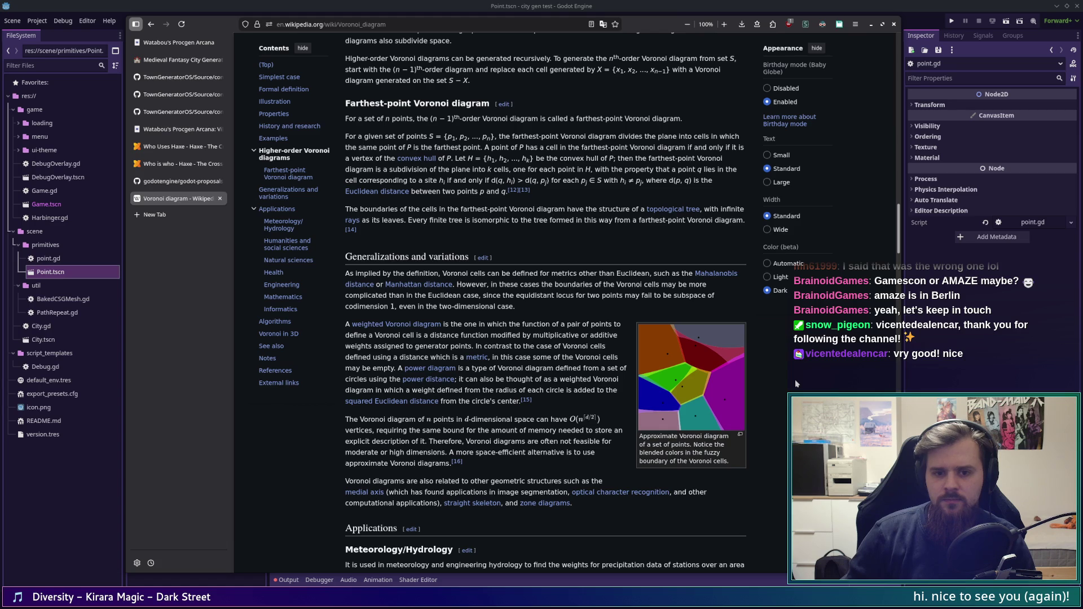
pyautogui.scroll(-3, 795, 381)
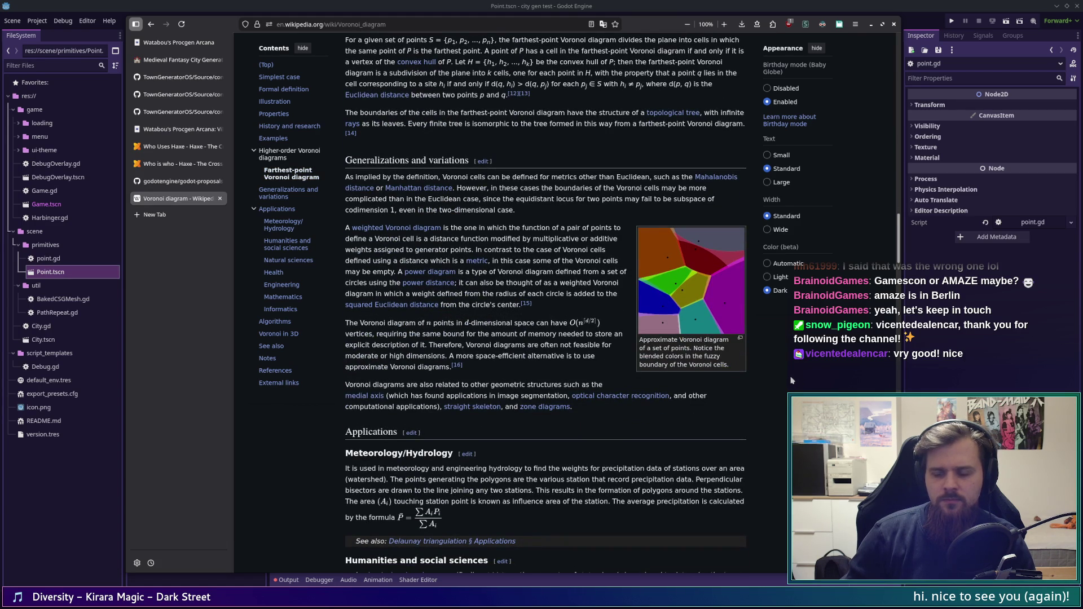
pyautogui.scroll(-13, 792, 380)
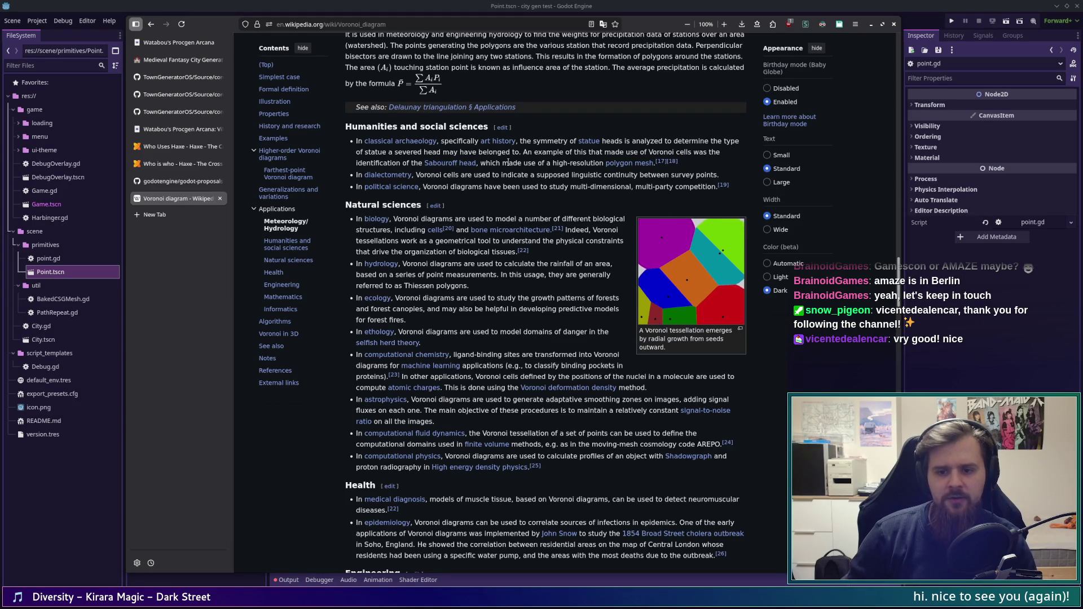
pyautogui.moveTo(468, 164)
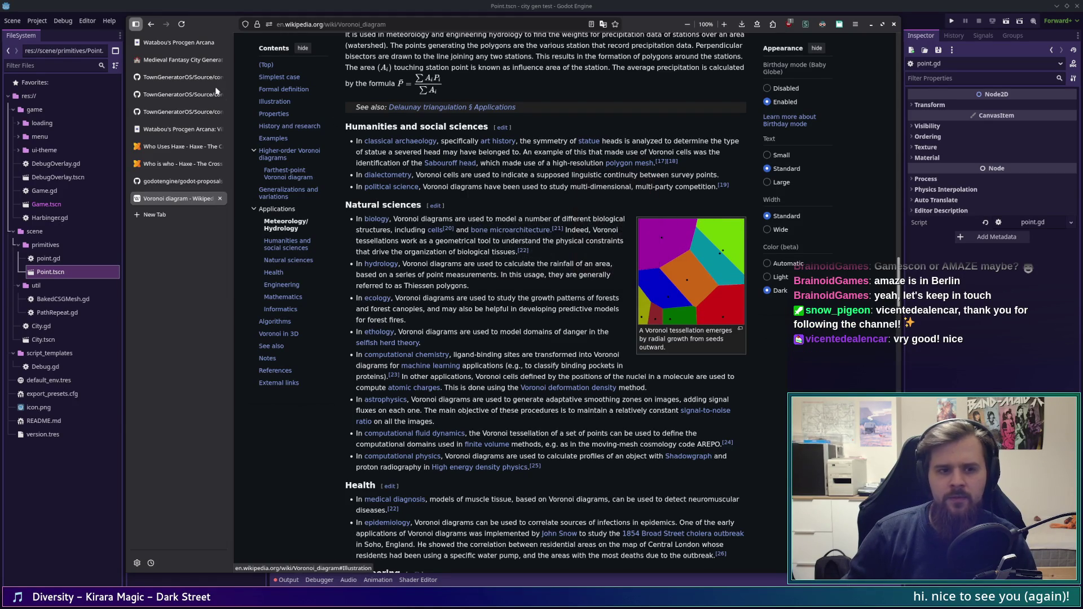
pyautogui.click(175, 60)
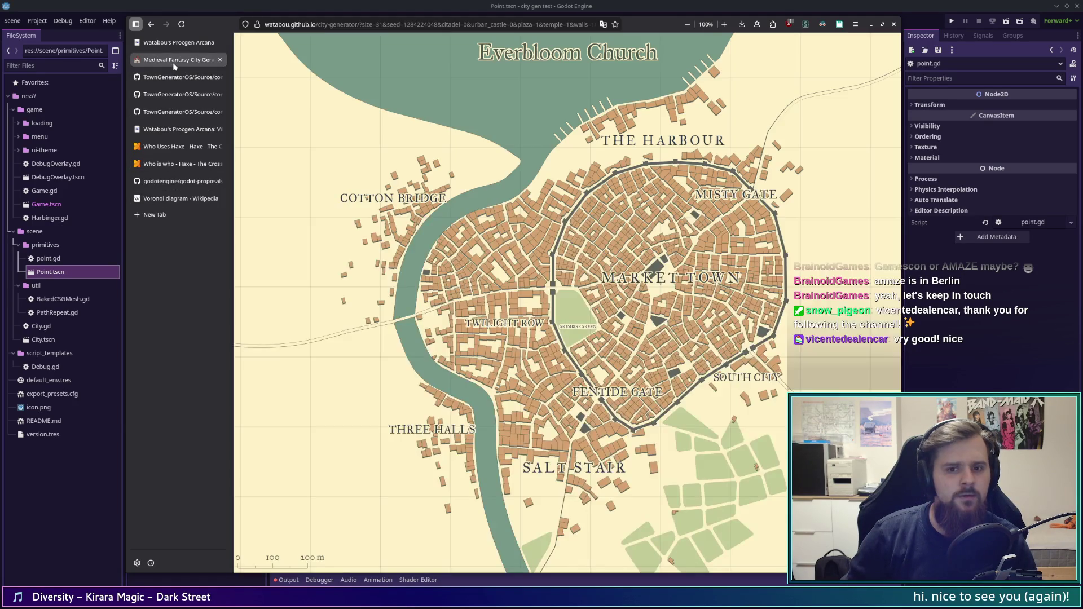
# Step: Open the city generator's Settlement settings, move them aside, close them, and return to the Voronoi article
pyautogui.click(891, 41)
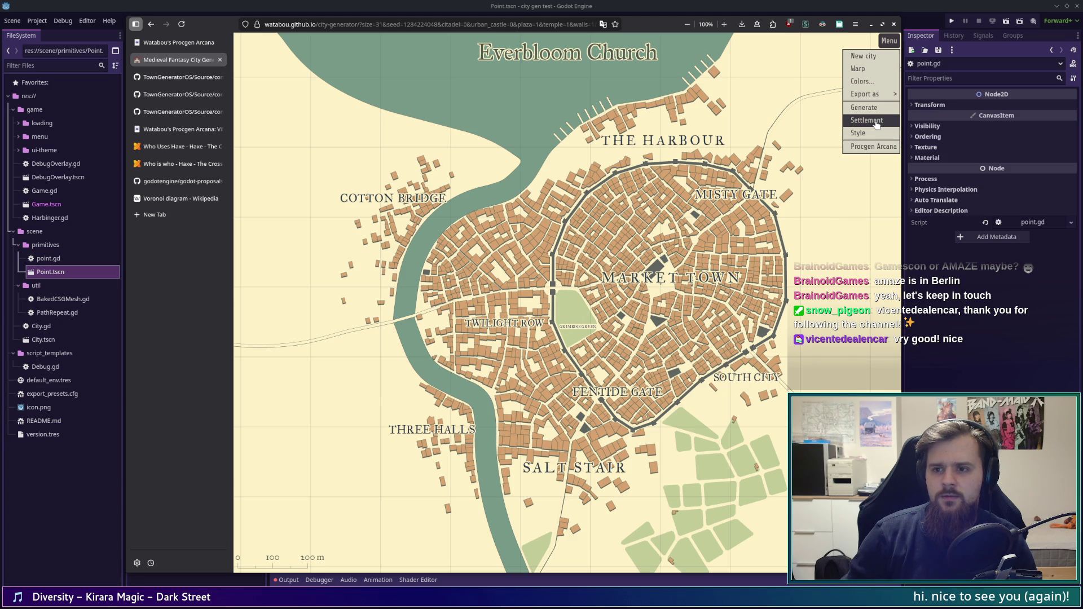
pyautogui.click(875, 121)
pyautogui.moveTo(565, 226); pyautogui.dragTo(840, 91)
pyautogui.click(867, 97)
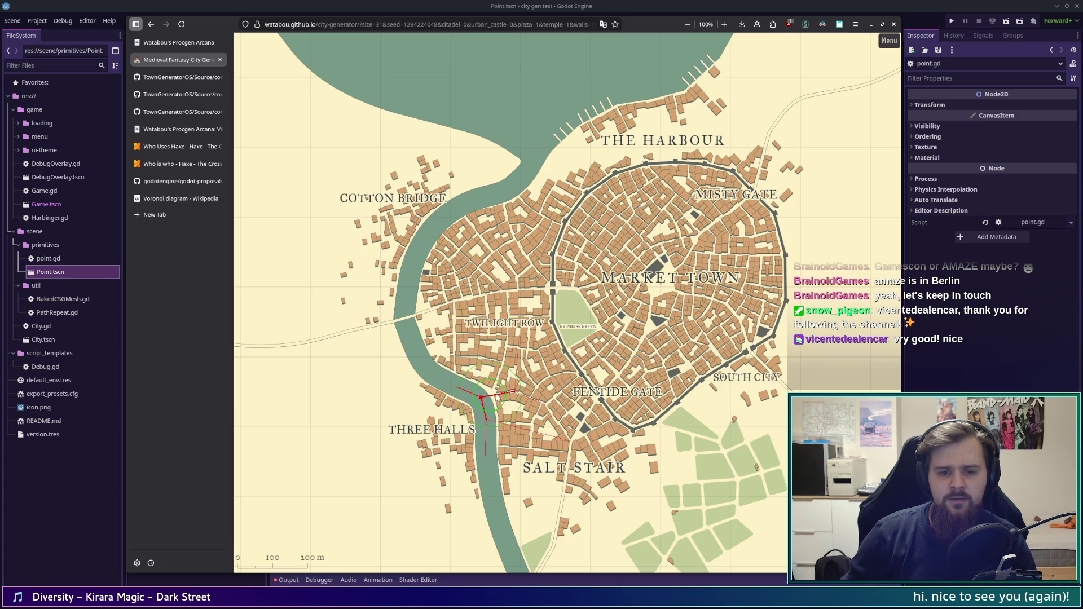
pyautogui.click(175, 200)
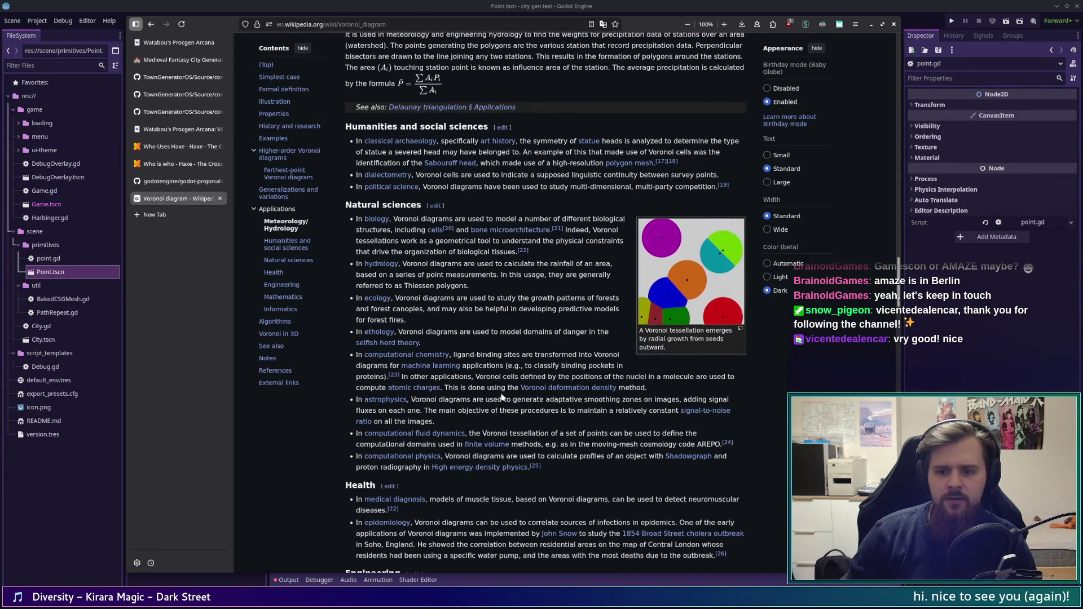
# Step: Scroll up to Generalizations and variations, then open Voronoi.hx from the Model.hx repo in a background tab
pyautogui.scroll(3, 375, 348)
pyautogui.scroll(3, 375, 348)
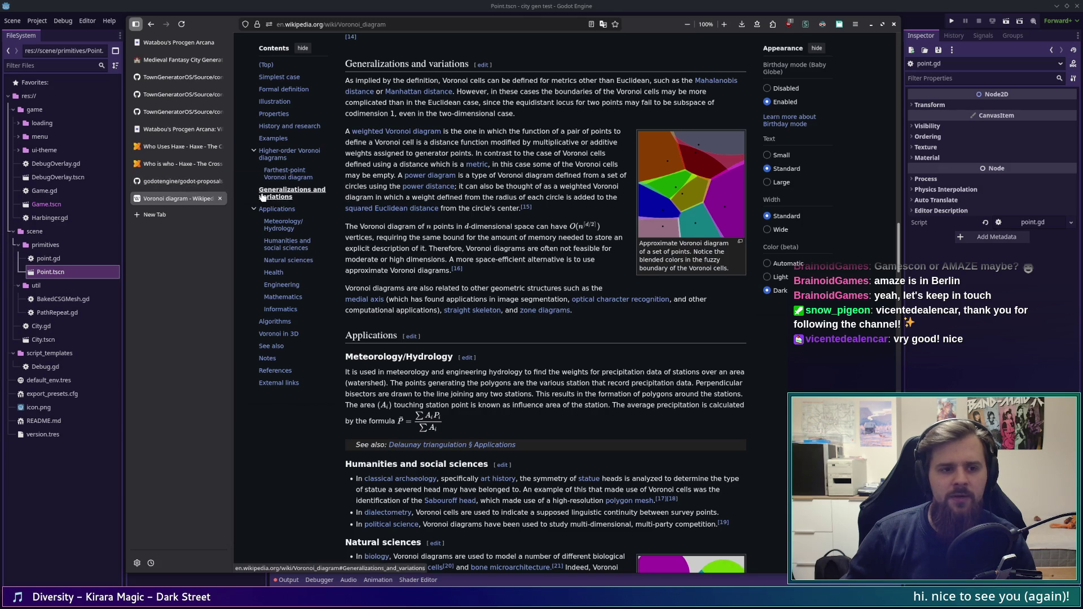
pyautogui.click(167, 77)
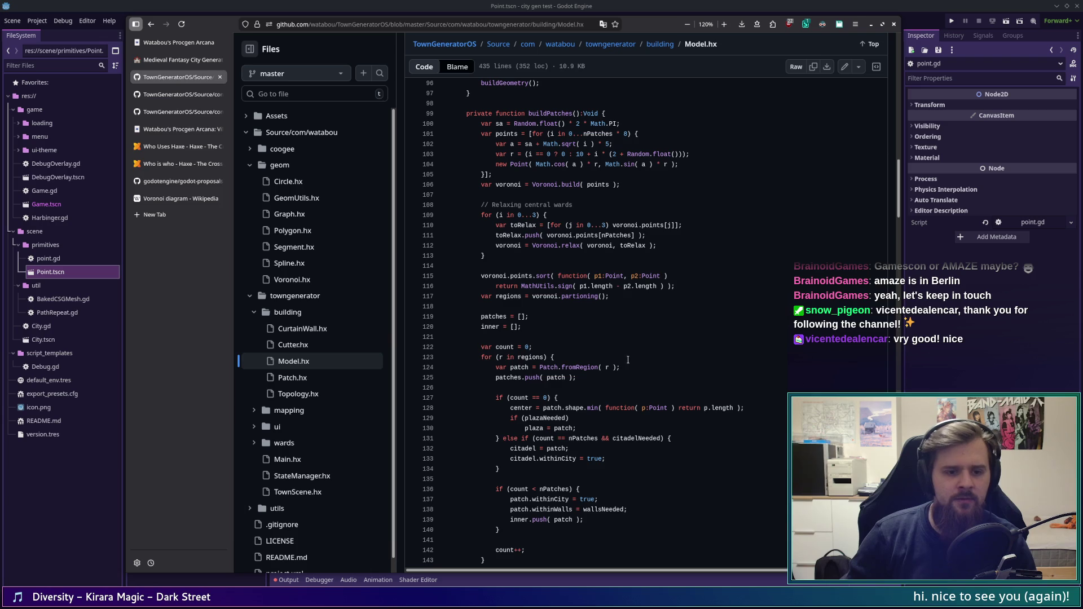
pyautogui.middleClick(314, 280)
# Step: Switch to the Voronoi.hx tab, compare briefly with Model.hx, then return to Voronoi.hx
pyautogui.click(178, 95)
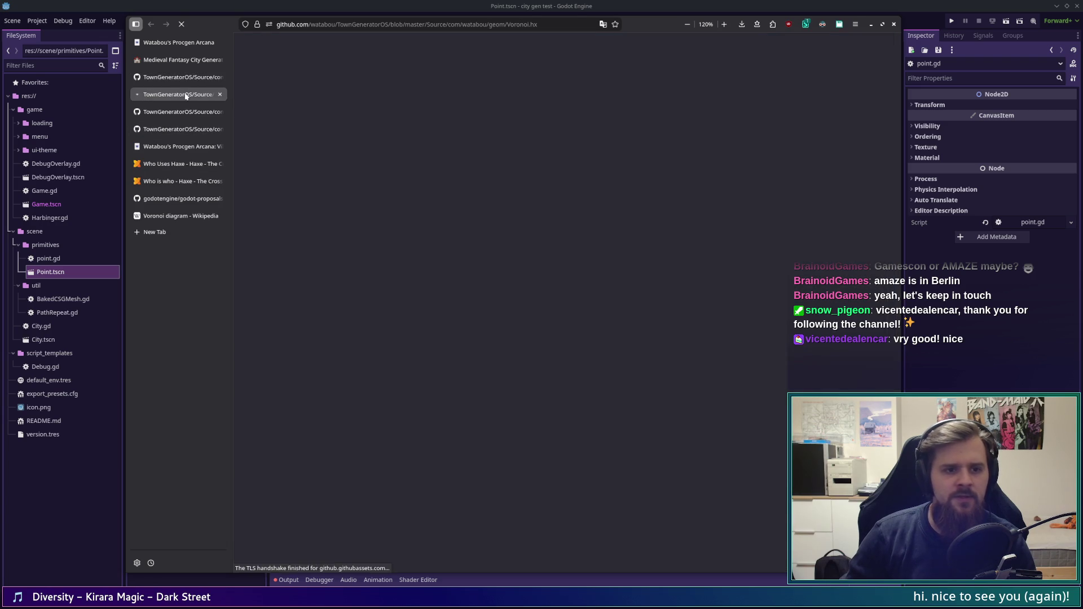
pyautogui.scroll(-2, 634, 237)
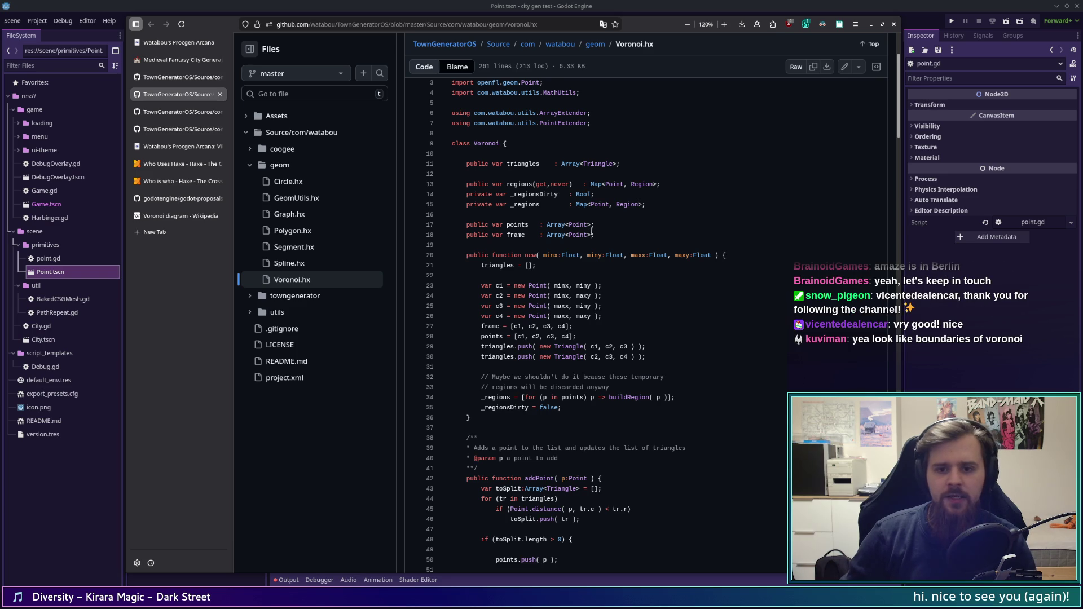
pyautogui.scroll(-3, 627, 288)
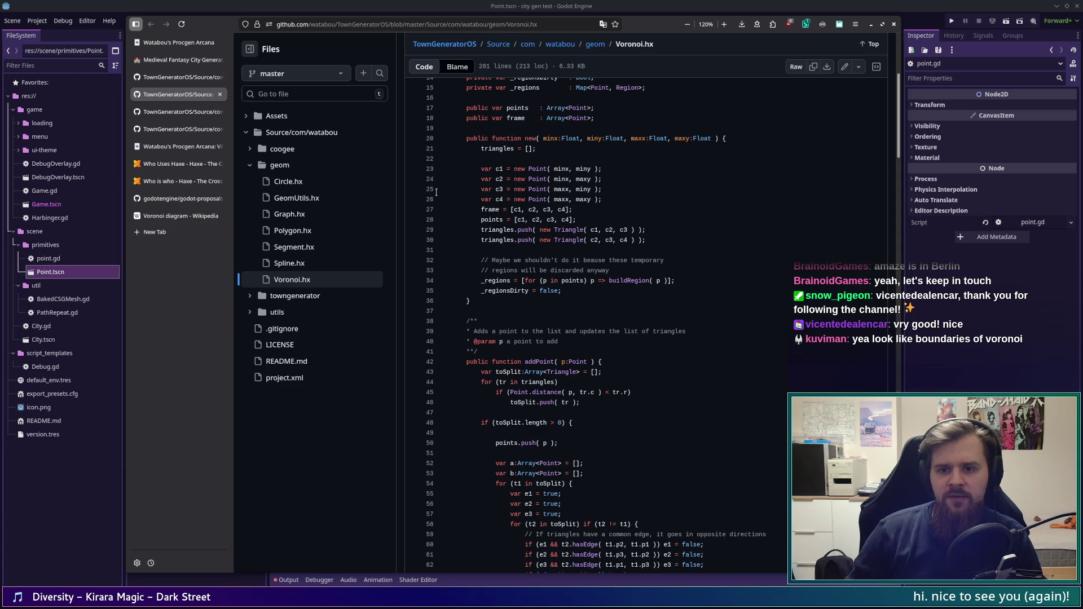
pyautogui.click(178, 77)
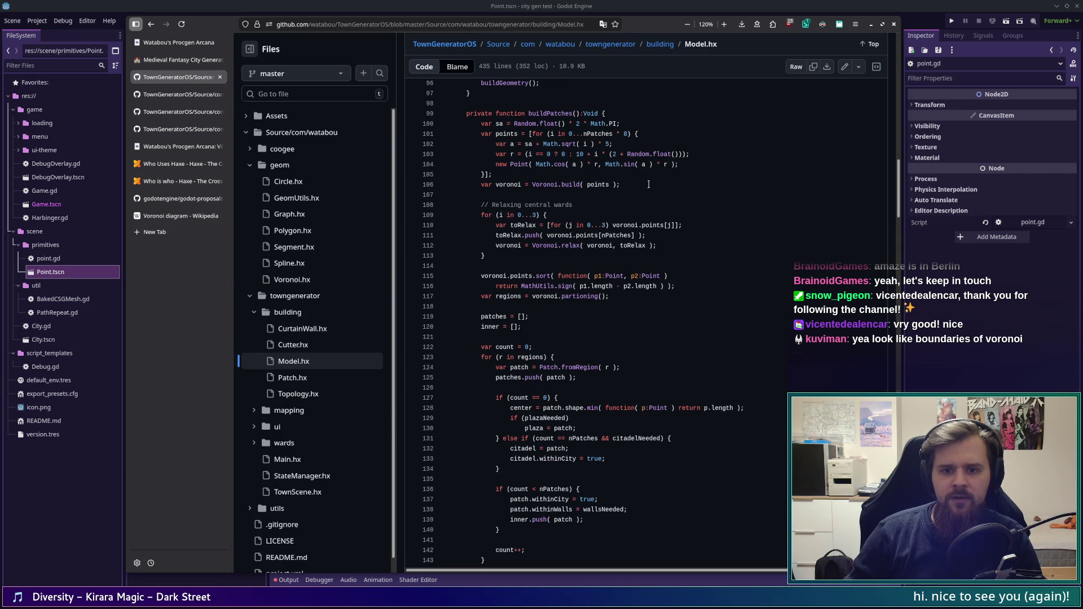
pyautogui.click(177, 94)
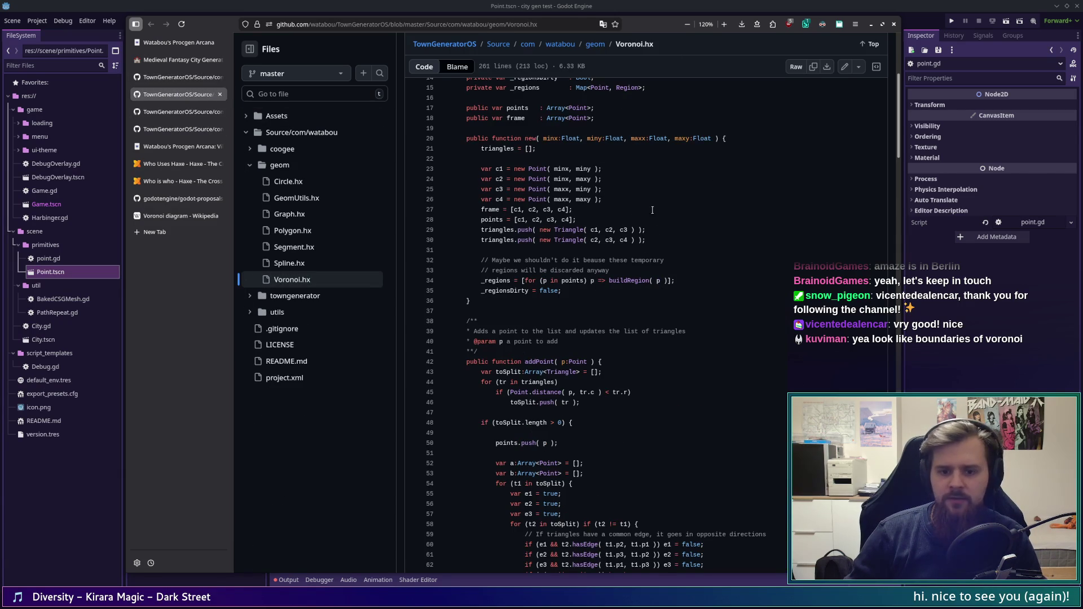
# Step: Scroll to the build function and highlight its bounds loop (lines 157–161) and maxx - minx
pyautogui.scroll(-10, 650, 261)
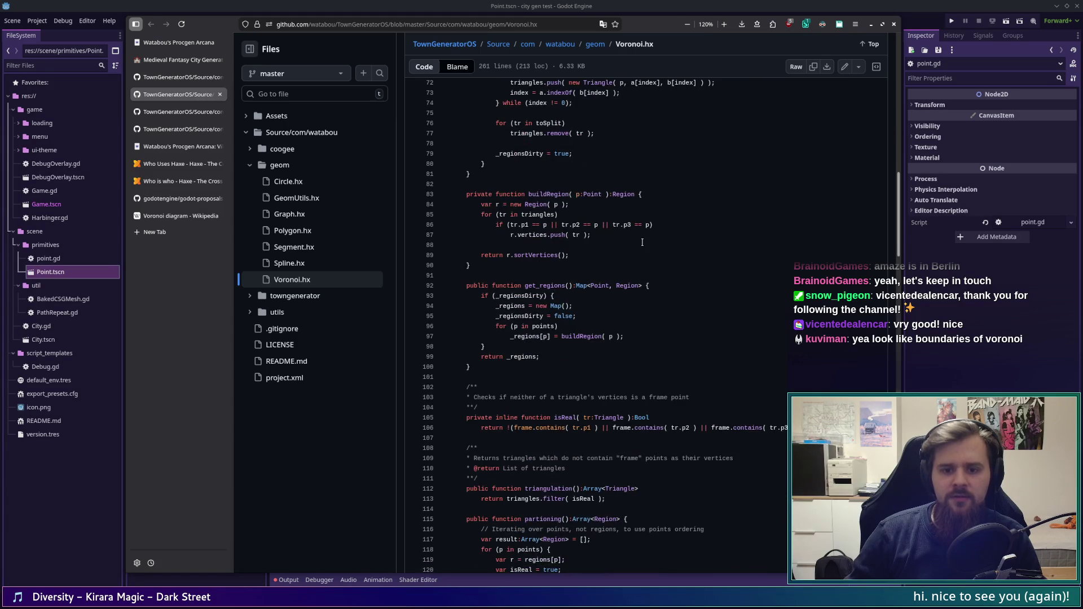
pyautogui.scroll(-5, 642, 243)
pyautogui.scroll(-5, 638, 239)
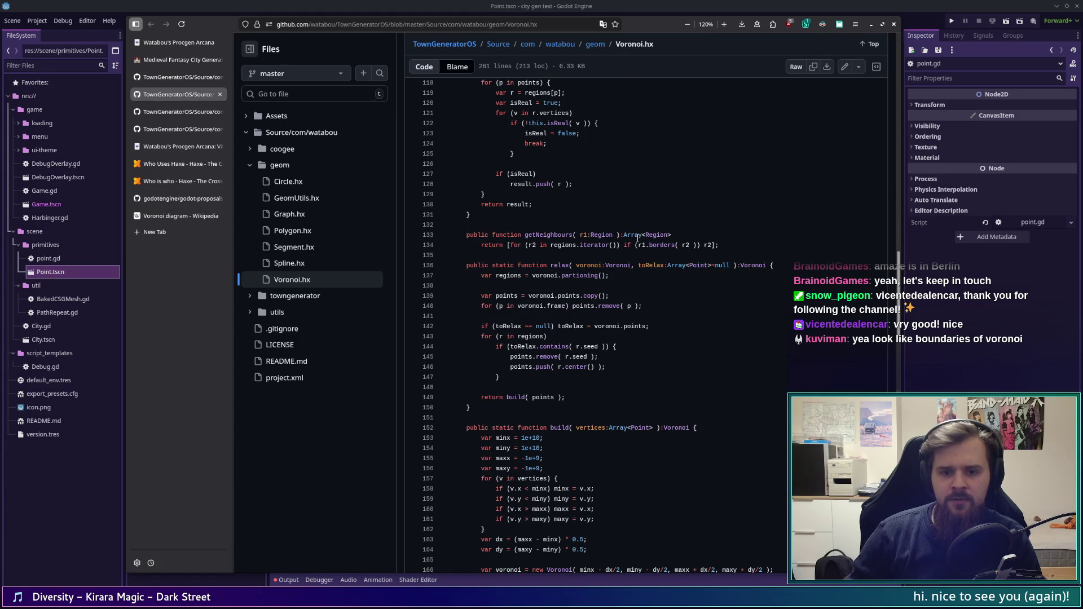
pyautogui.scroll(-6, 636, 237)
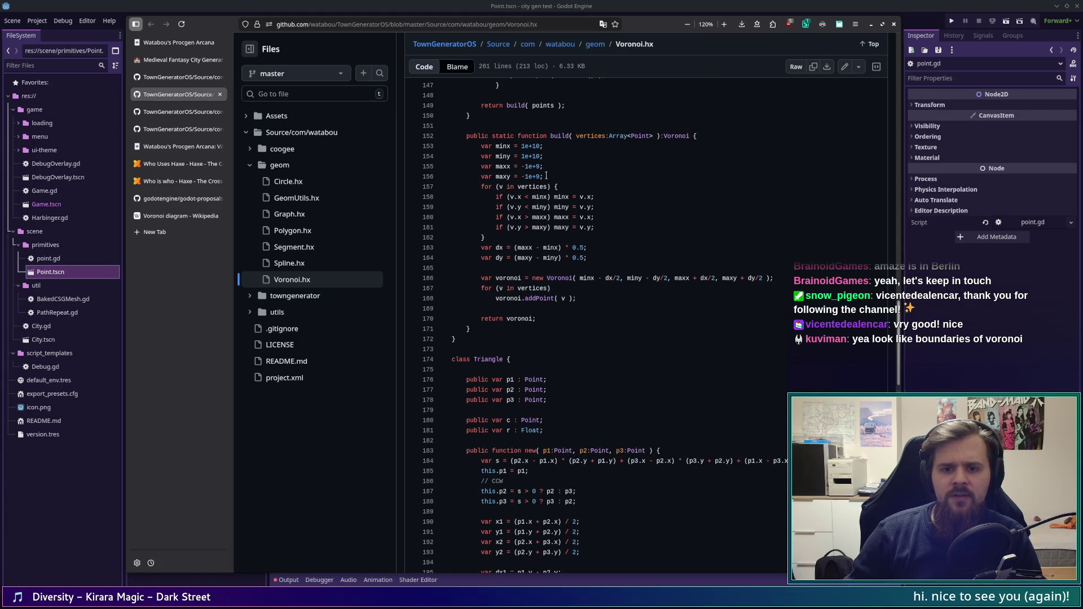
pyautogui.moveTo(481, 187); pyautogui.dragTo(574, 188)
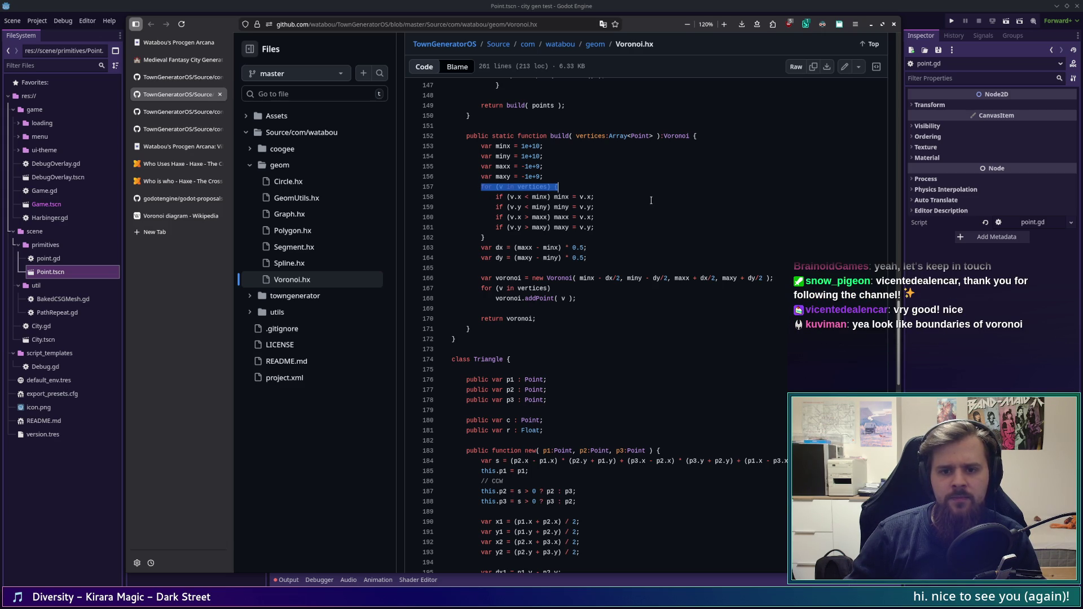
pyautogui.moveTo(596, 228)
pyautogui.mouseDown()
pyautogui.moveTo(477, 177)
pyautogui.moveTo(472, 189)
pyautogui.mouseUp()
pyautogui.click(476, 187)
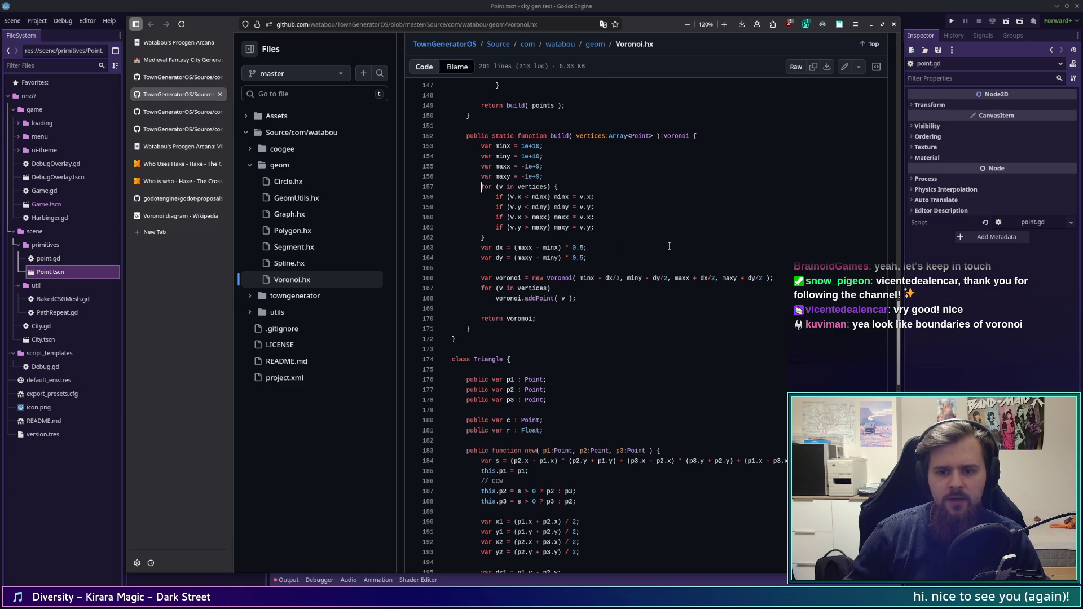
pyautogui.moveTo(560, 248)
pyautogui.mouseDown()
pyautogui.moveTo(518, 247)
pyautogui.moveTo(558, 258)
pyautogui.mouseUp()
# Step: Highlight the maxy - miny expression, then scroll up and highlight the addPoint function signature
pyautogui.click(518, 247)
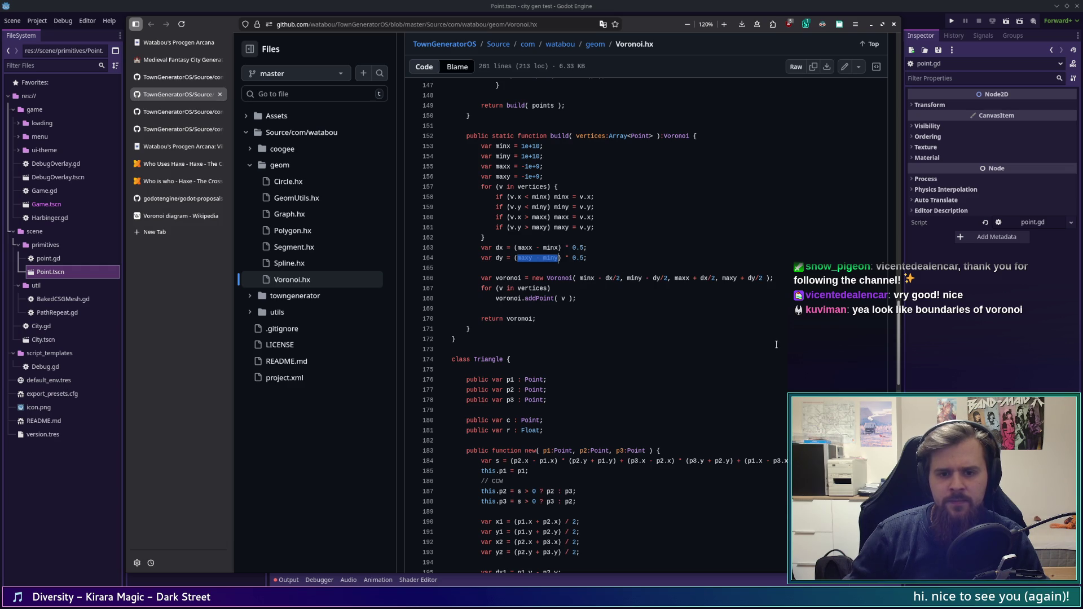
pyautogui.click(493, 299)
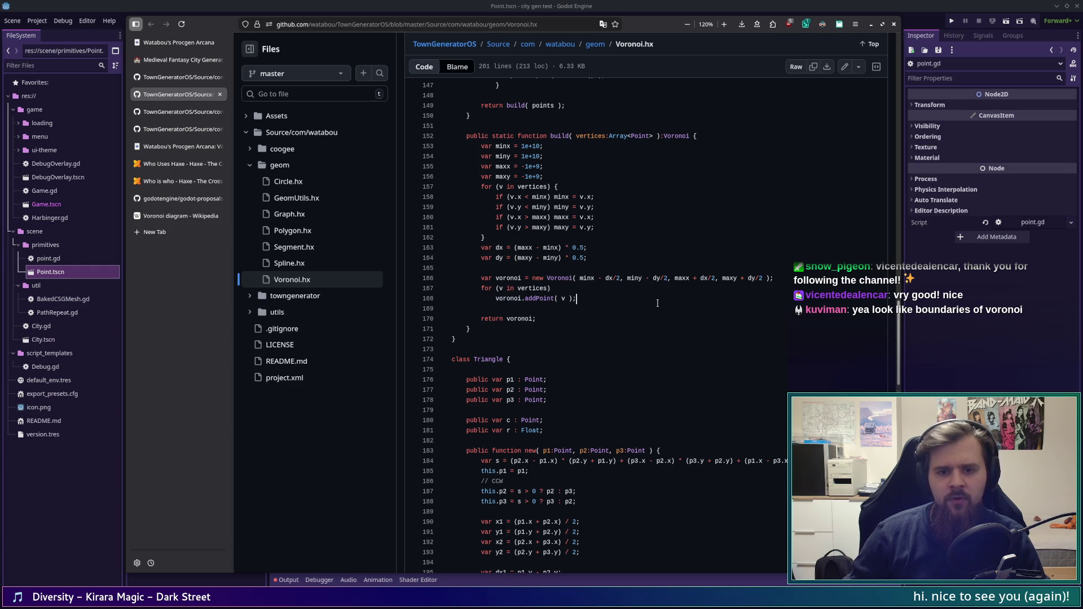
pyautogui.scroll(10, 666, 305)
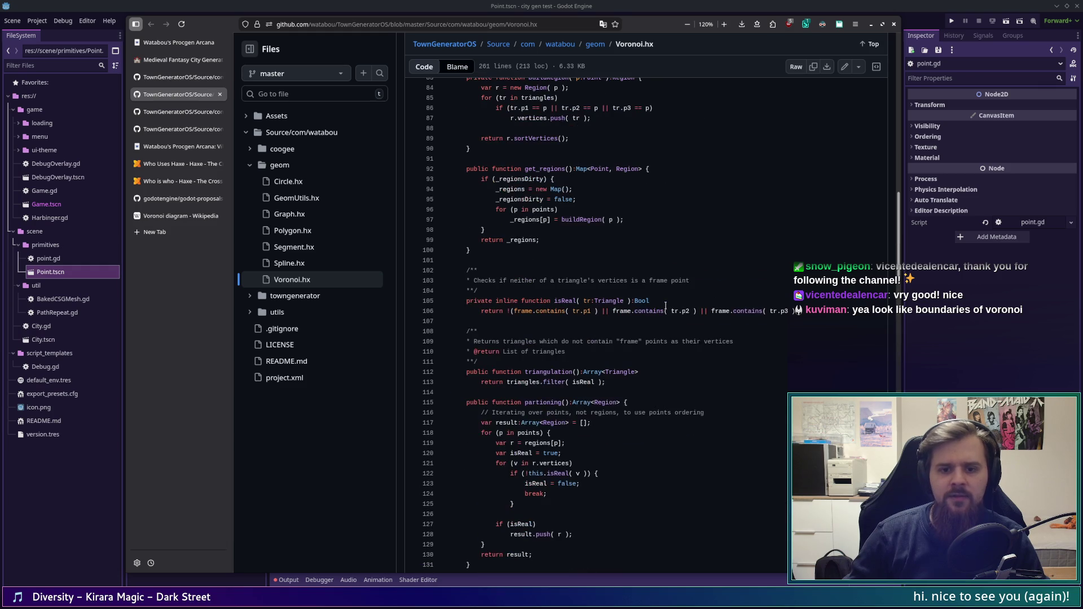
pyautogui.scroll(10, 665, 305)
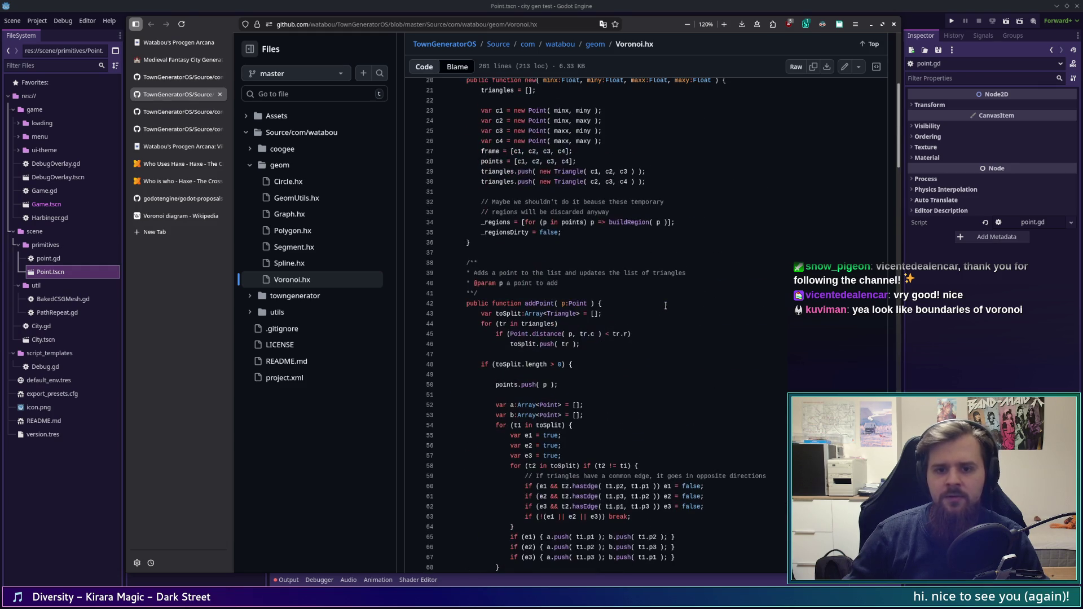
pyautogui.scroll(-3, 665, 305)
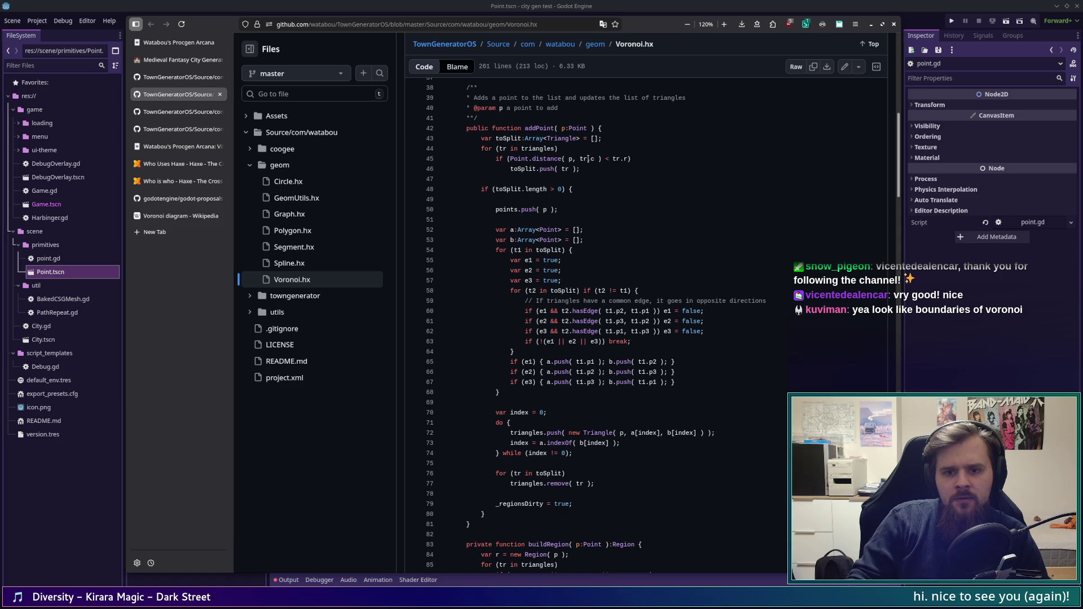
pyautogui.moveTo(562, 125); pyautogui.dragTo(477, 118)
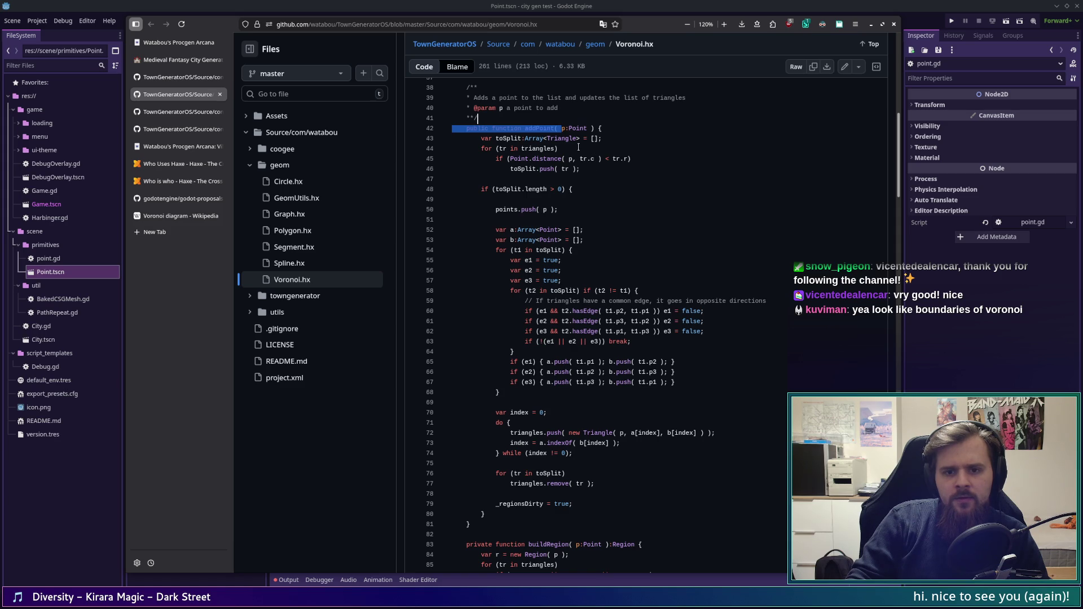
pyautogui.click(576, 159)
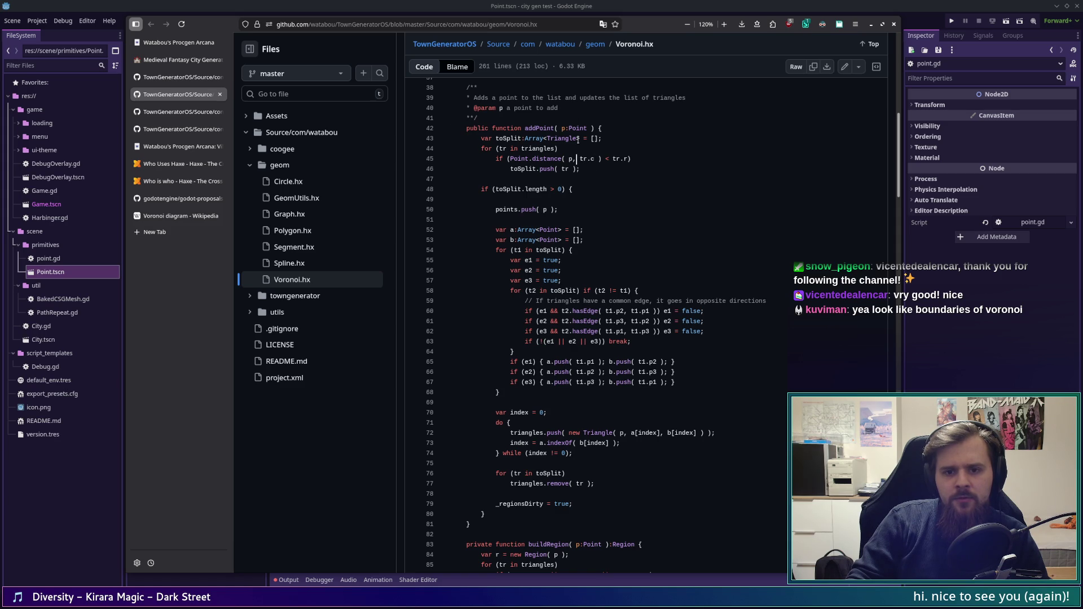
pyautogui.moveTo(580, 159); pyautogui.dragTo(597, 159)
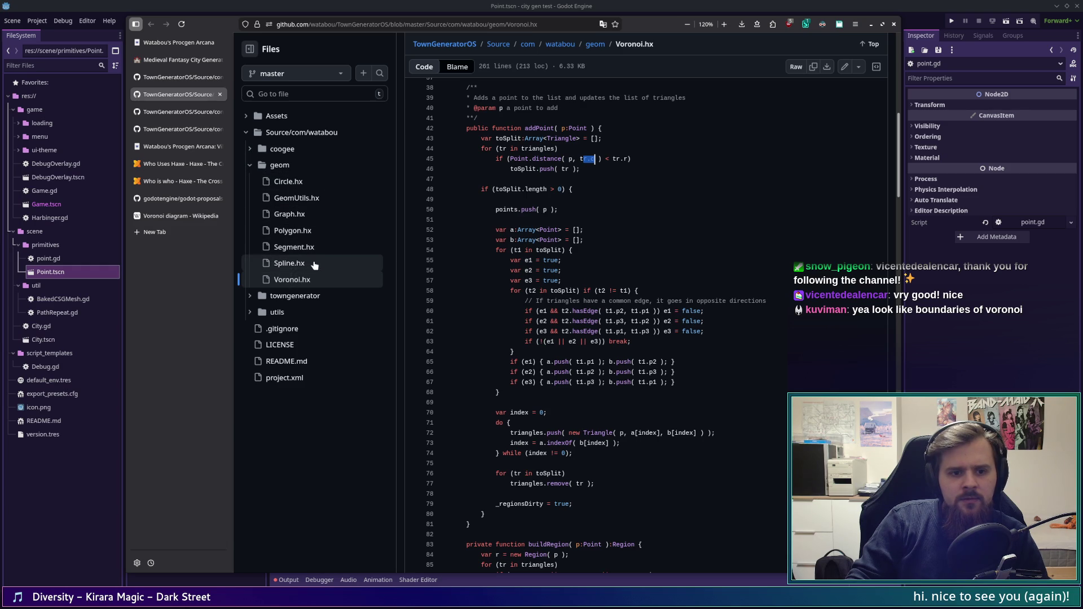
pyautogui.scroll(-5, 648, 237)
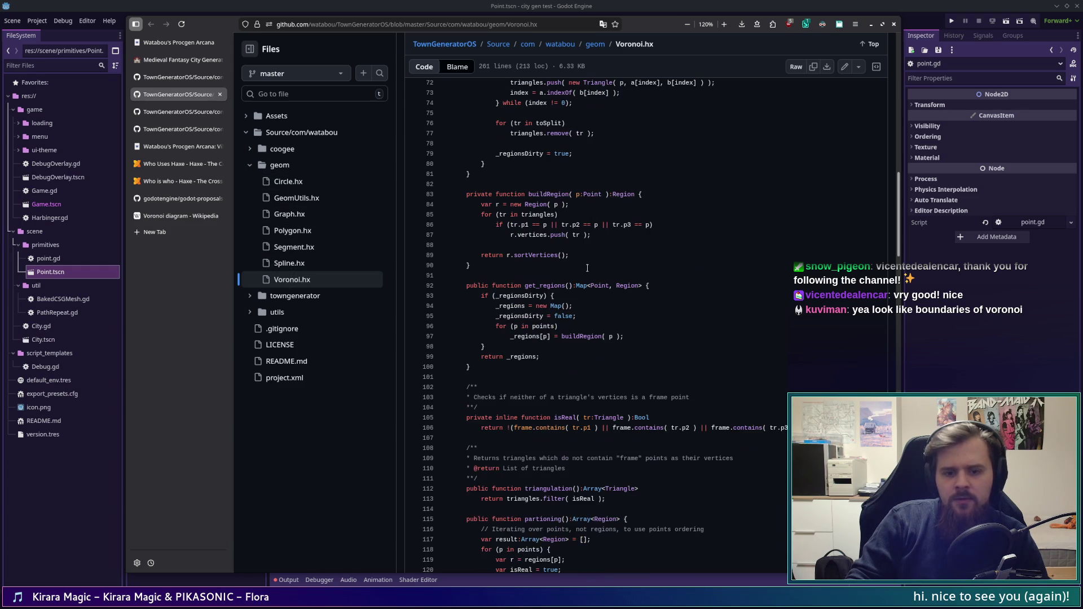
pyautogui.moveTo(900, 209)
pyautogui.mouseDown()
pyautogui.moveTo(868, 319)
pyautogui.moveTo(872, 356)
pyautogui.mouseUp()
pyautogui.scroll(-4, 870, 356)
pyautogui.scroll(2, 867, 361)
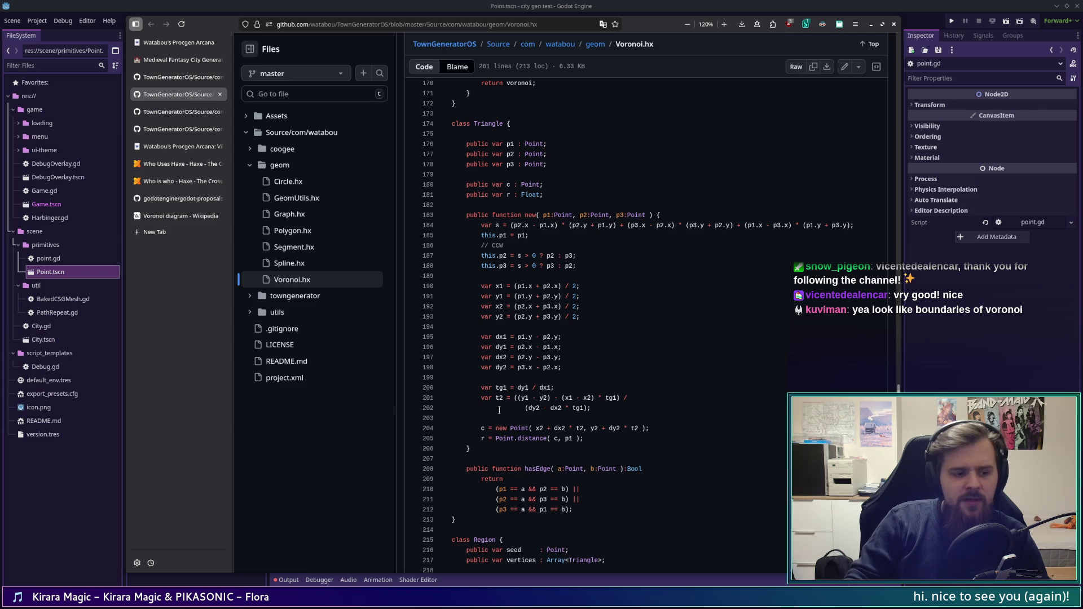
pyautogui.scroll(2, 663, 364)
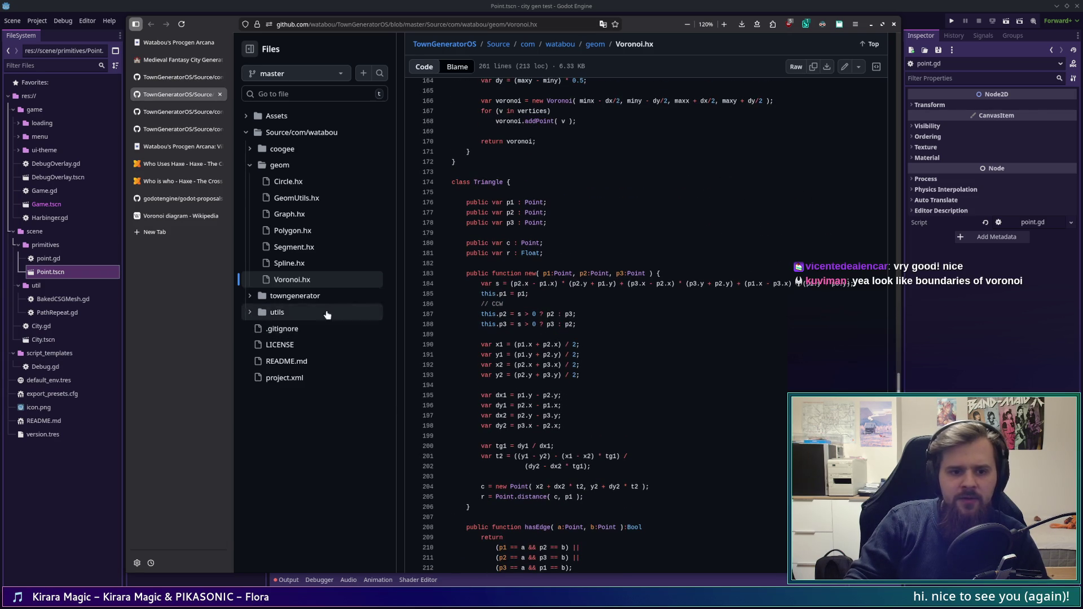
pyautogui.scroll(20, 653, 306)
pyautogui.scroll(15, 654, 306)
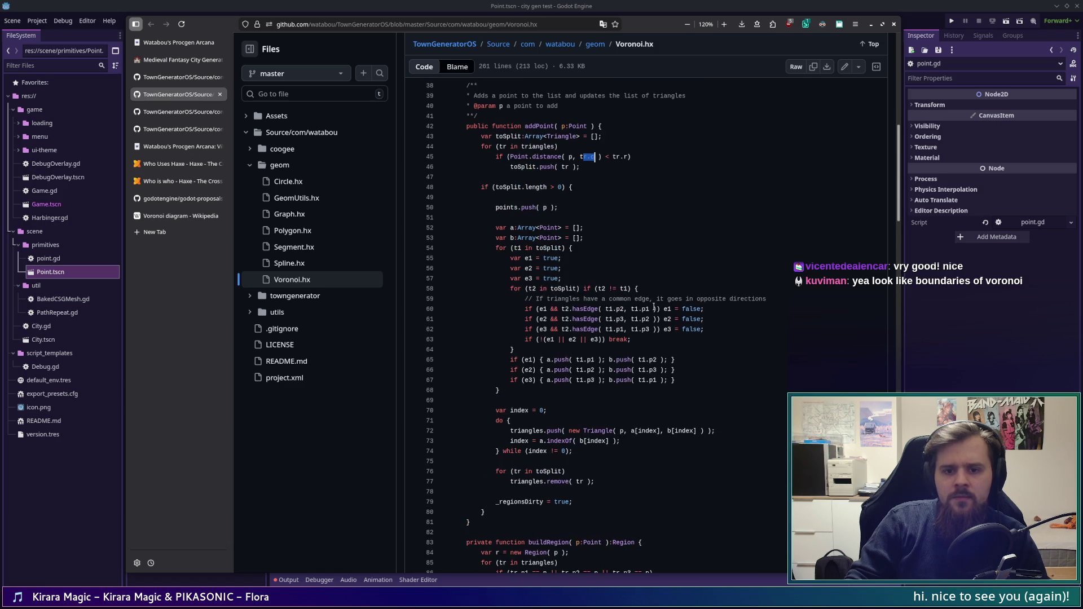
pyautogui.scroll(-2, 541, 141)
pyautogui.scroll(4, 622, 194)
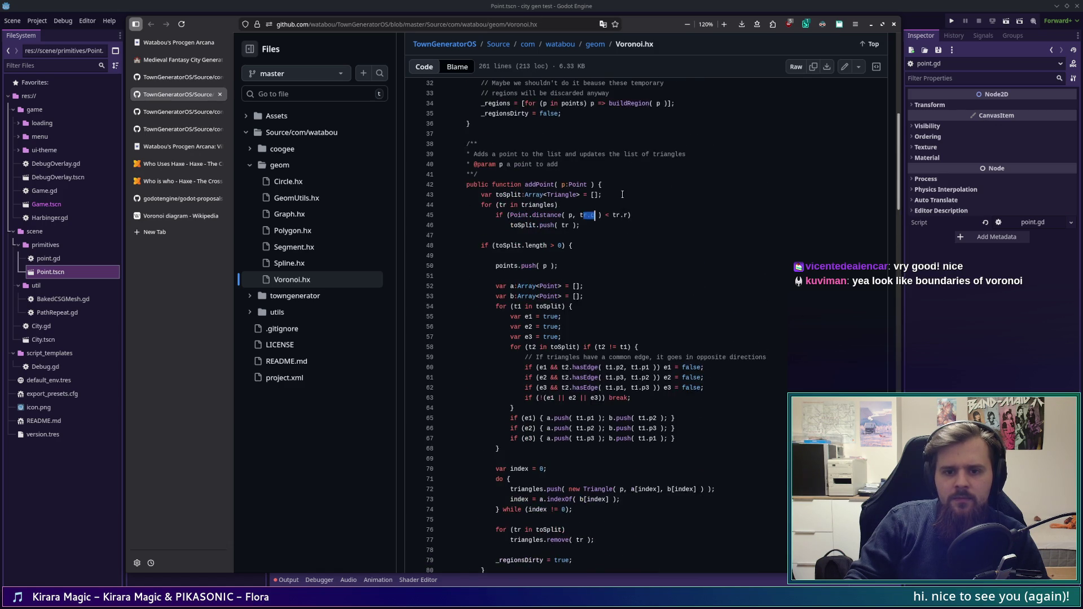
pyautogui.scroll(-4, 622, 195)
pyautogui.scroll(2, 497, 164)
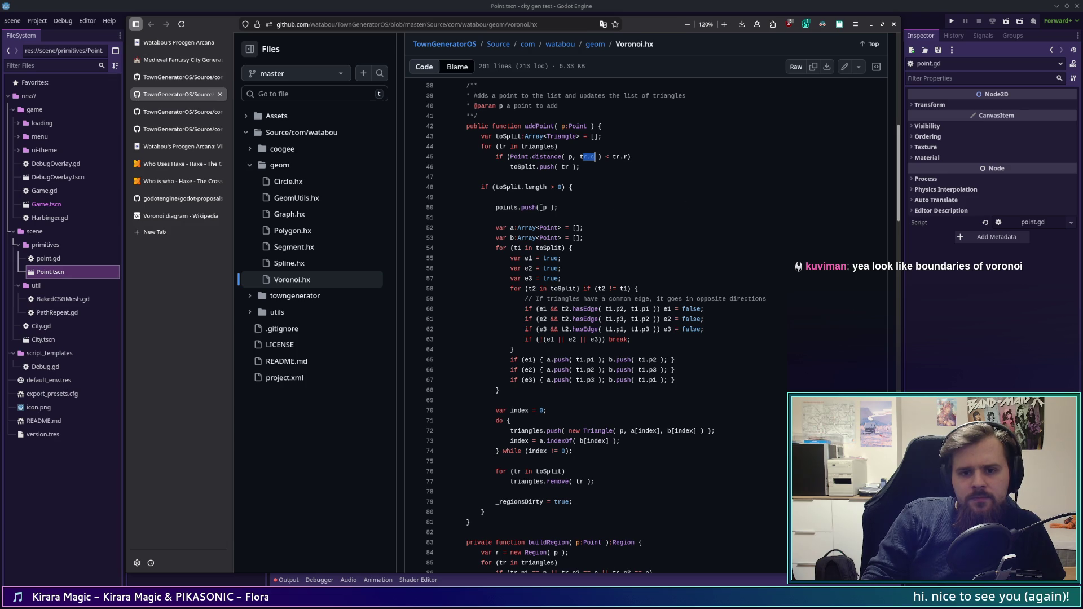
pyautogui.scroll(-2, 541, 208)
pyautogui.scroll(2, 493, 197)
pyautogui.moveTo(482, 187); pyautogui.dragTo(574, 187)
pyautogui.moveTo(495, 208); pyautogui.dragTo(604, 211)
pyautogui.click(558, 208)
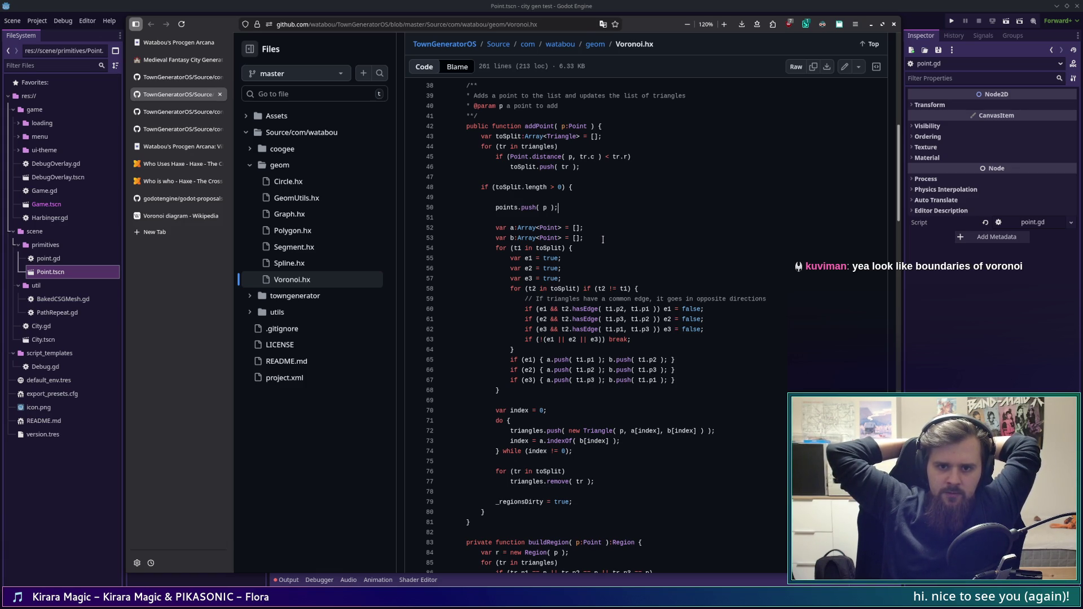
pyautogui.click(169, 216)
# Step: Jump to the Voronoi article's Informatics section and open Delaunay triangulation in a new tab
pyautogui.scroll(-4, 655, 343)
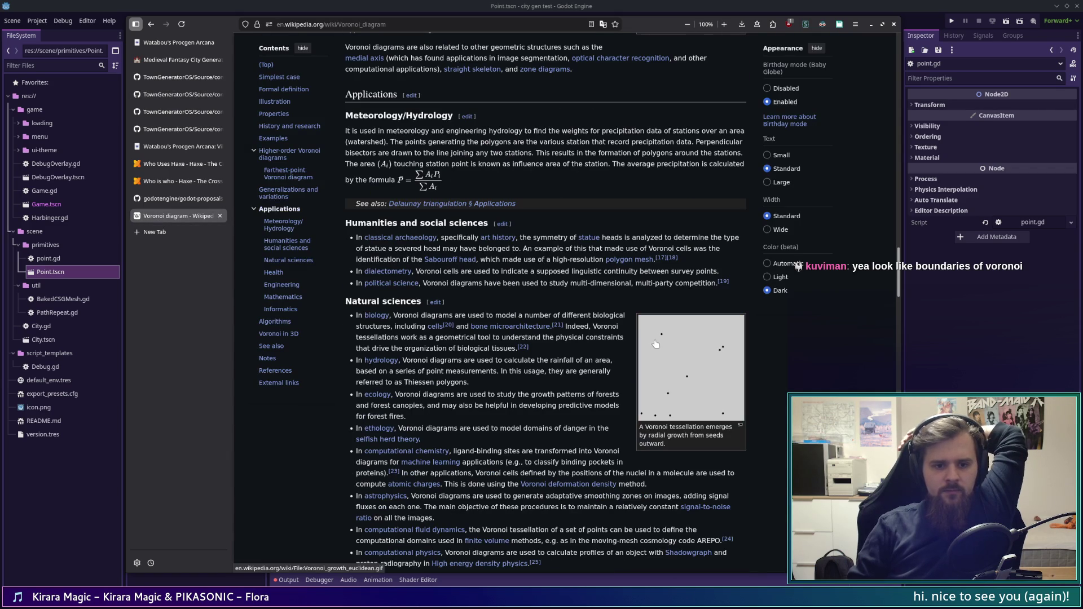
pyautogui.click(294, 312)
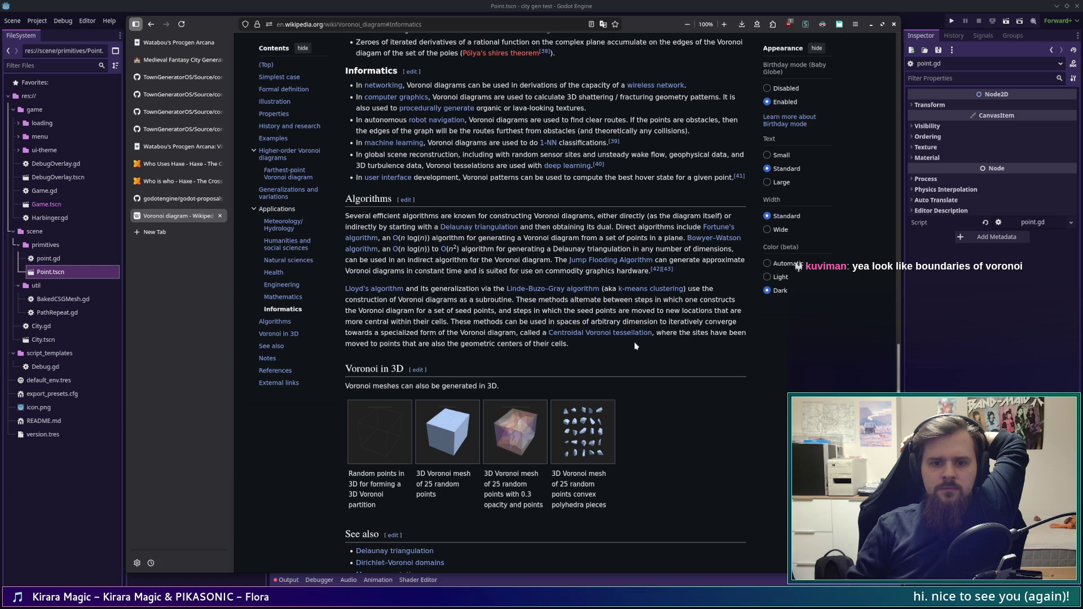
pyautogui.moveTo(483, 229)
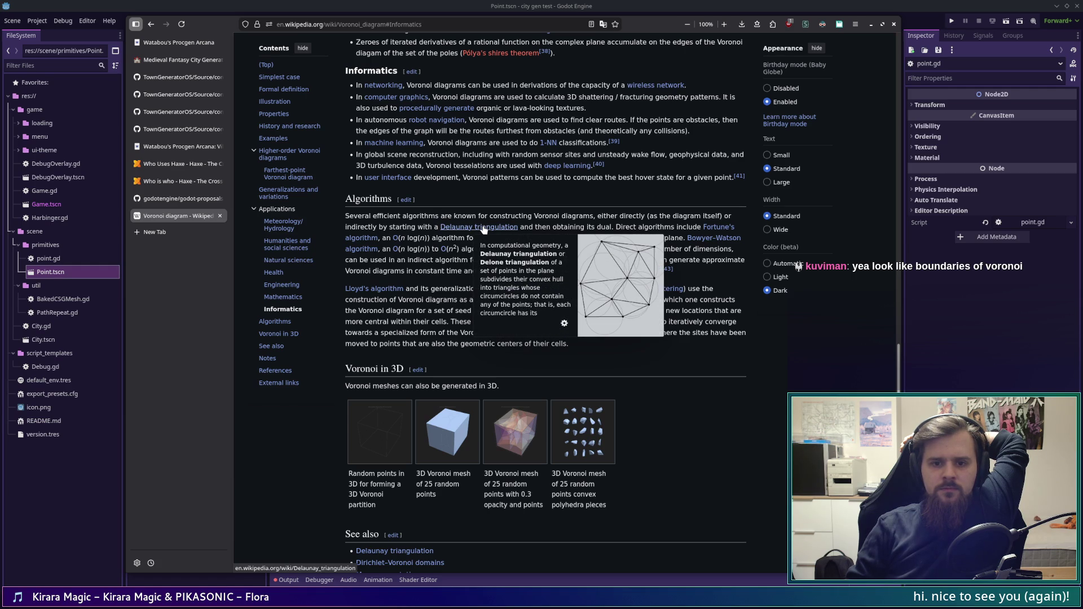
pyautogui.middleClick(483, 228)
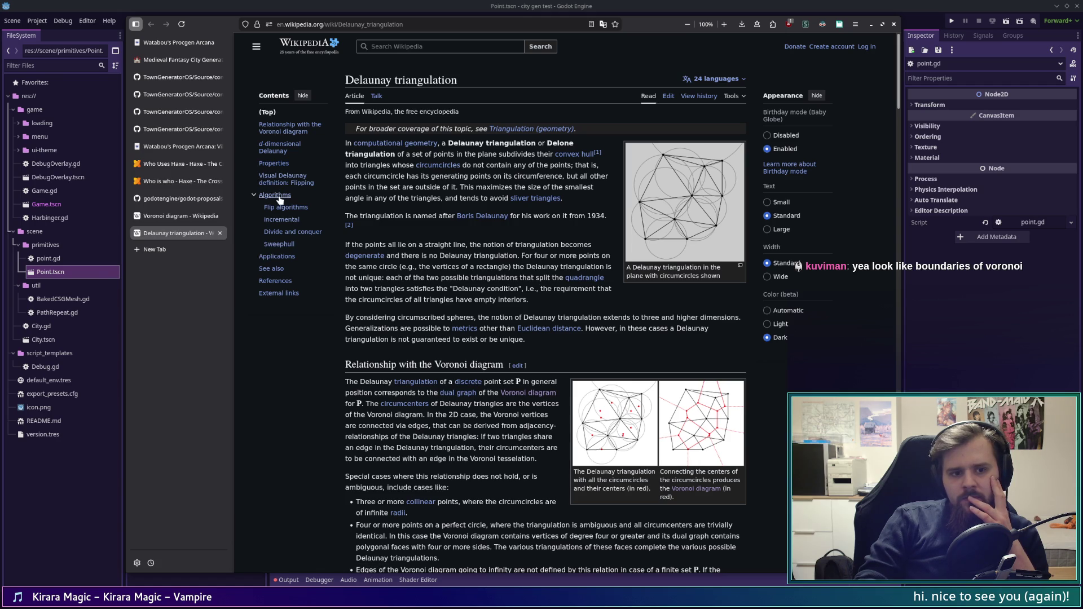
# Step: Jump to the Delaunay article's Incremental section, then to Flip algorithms
pyautogui.click(281, 220)
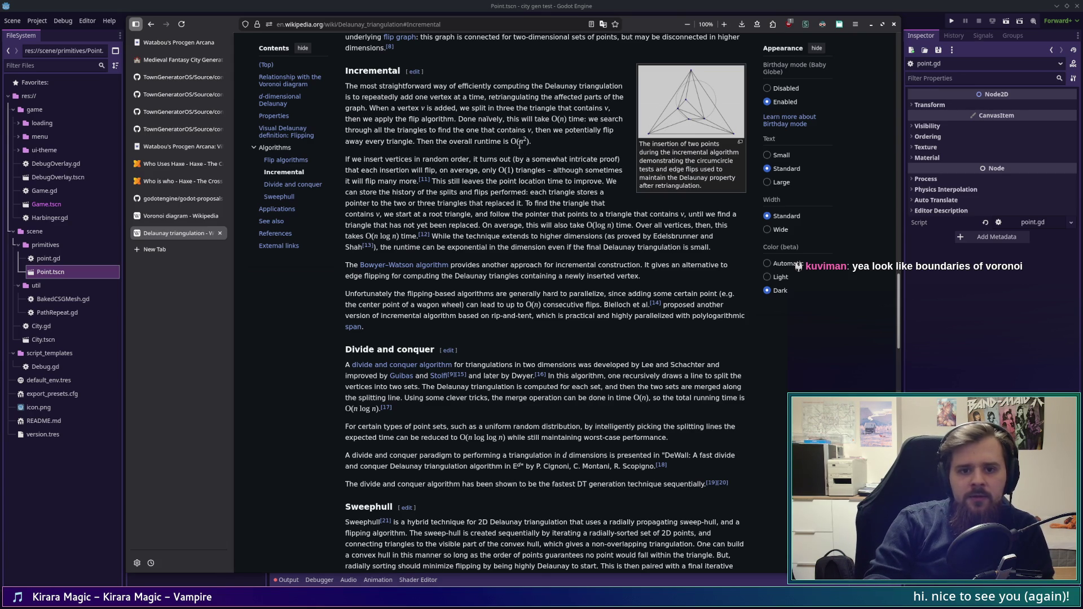
pyautogui.click(286, 159)
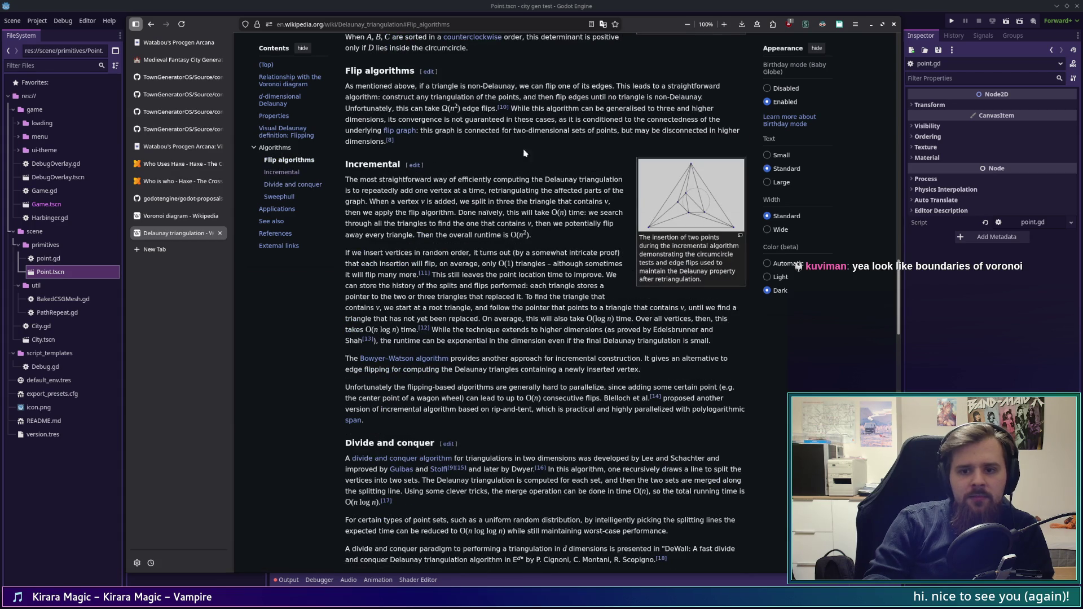
# Step: Highlight and reread the flip algorithm, Algorithms opening and counterclockwise-order sentences
pyautogui.scroll(2, 527, 93)
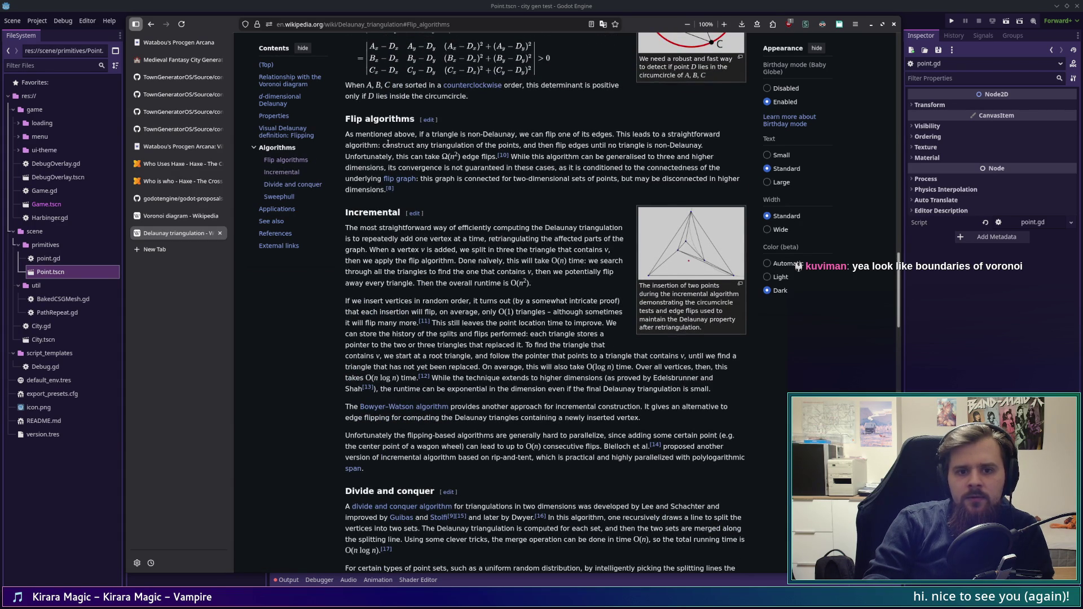
pyautogui.moveTo(349, 144)
pyautogui.mouseDown()
pyautogui.moveTo(573, 146)
pyautogui.moveTo(697, 131)
pyautogui.moveTo(637, 147)
pyautogui.moveTo(717, 149)
pyautogui.mouseUp()
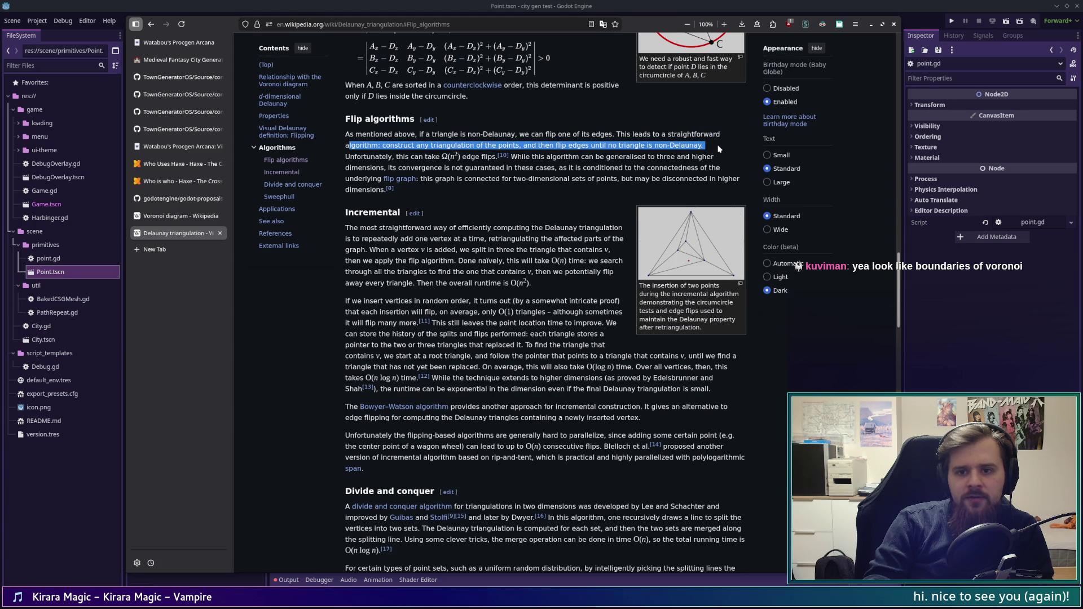
pyautogui.click(719, 148)
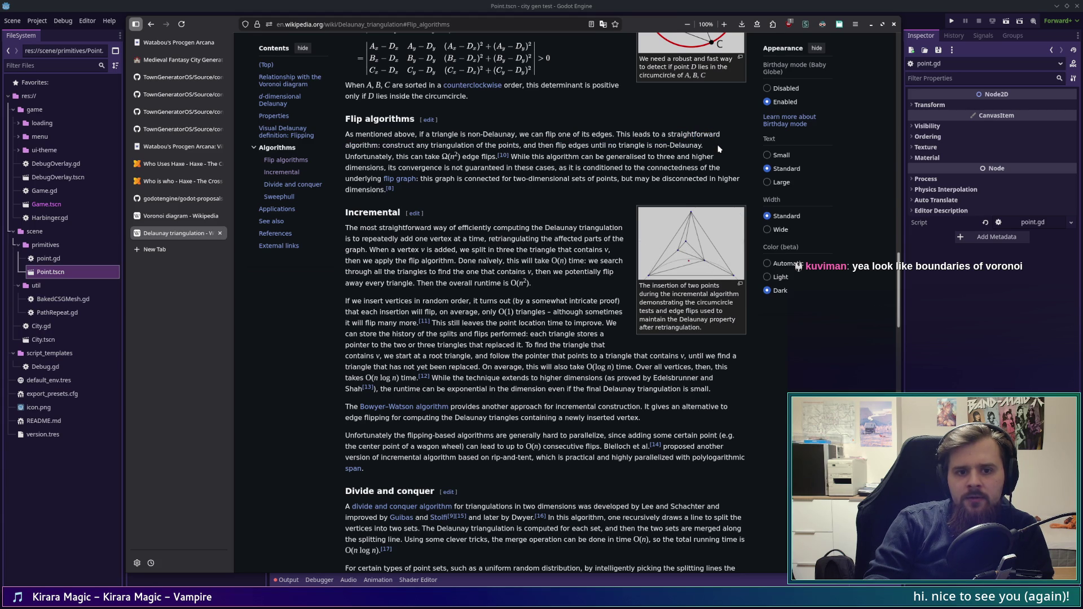
pyautogui.scroll(5, 714, 145)
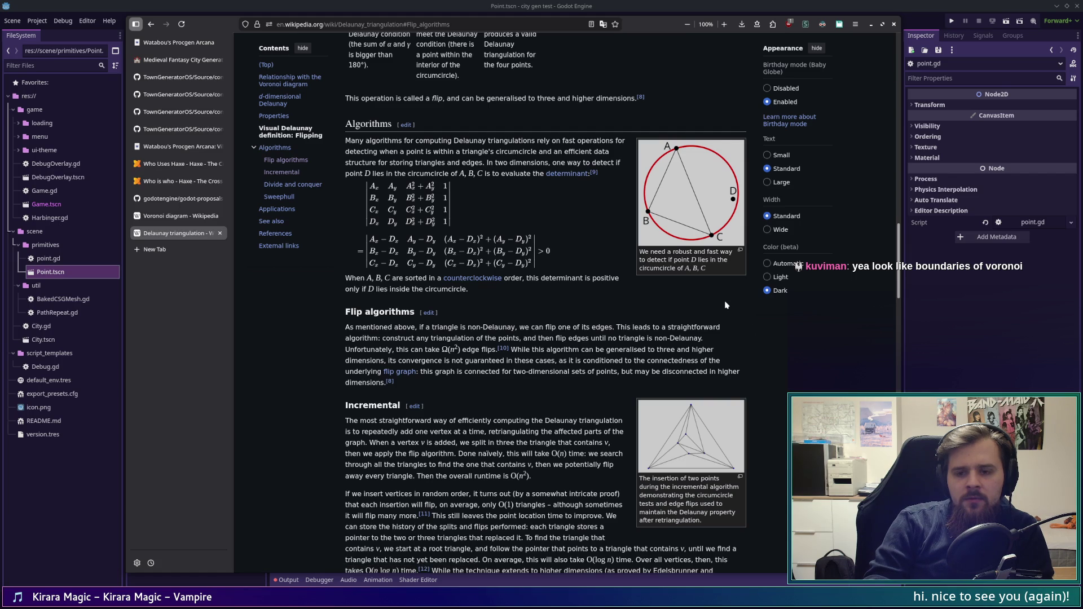
pyautogui.moveTo(727, 566)
pyautogui.mouseDown()
pyautogui.moveTo(377, 137)
pyautogui.moveTo(606, 151)
pyautogui.moveTo(547, 163)
pyautogui.moveTo(618, 167)
pyautogui.moveTo(341, 165)
pyautogui.moveTo(608, 174)
pyautogui.mouseUp()
pyautogui.click(376, 137)
pyautogui.click(608, 175)
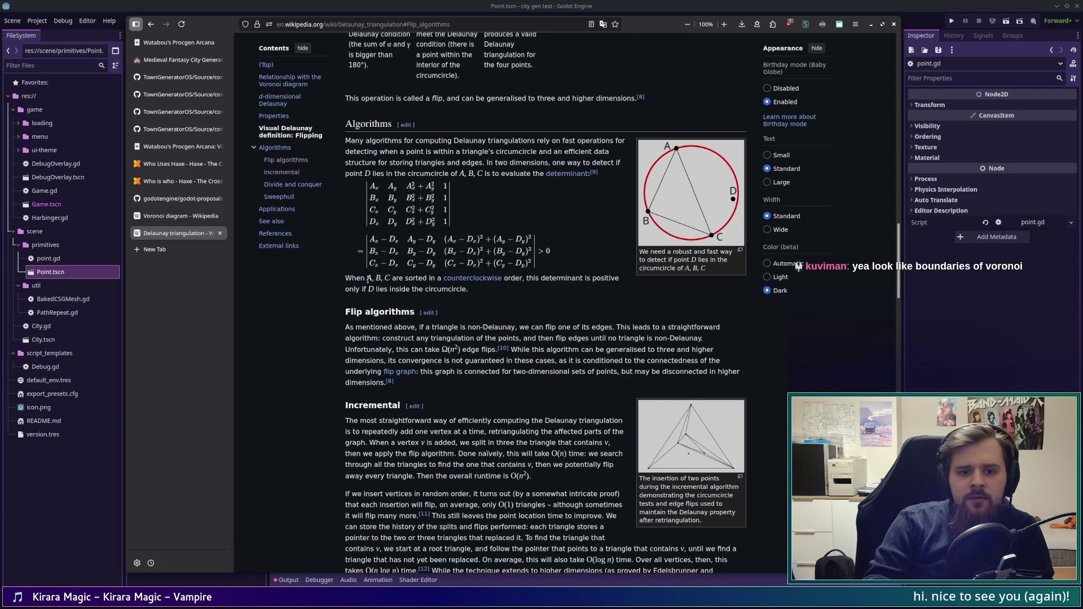
pyautogui.moveTo(346, 280)
pyautogui.mouseDown()
pyautogui.moveTo(560, 279)
pyautogui.moveTo(361, 290)
pyautogui.moveTo(495, 290)
pyautogui.moveTo(481, 293)
pyautogui.mouseUp()
pyautogui.click(495, 289)
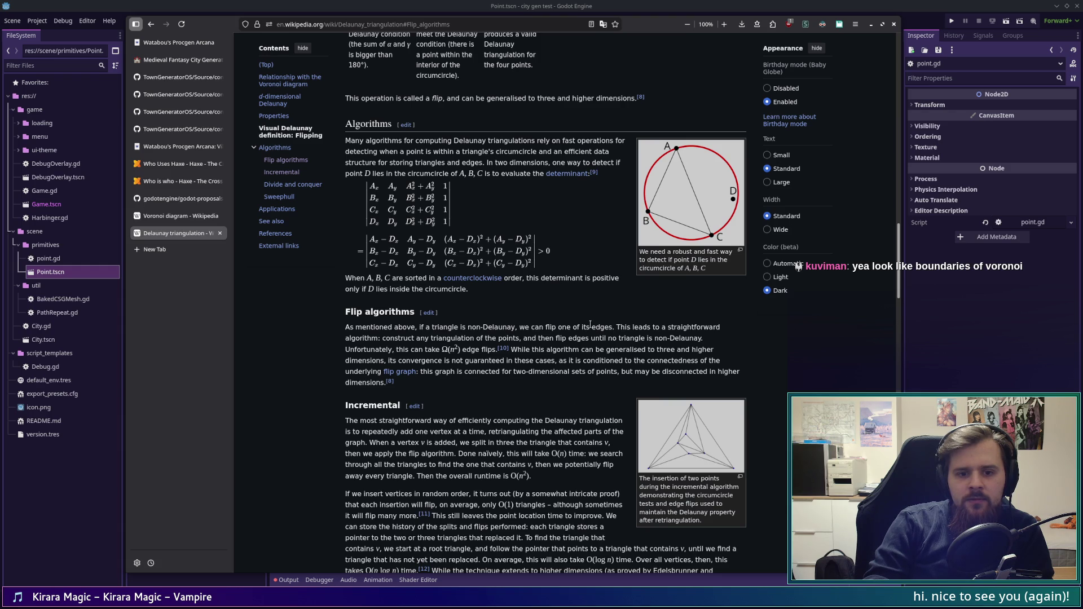
# Step: Scroll up to the Flipping section and view its first triangulation figure enlarged, then close it
pyautogui.scroll(5, 568, 316)
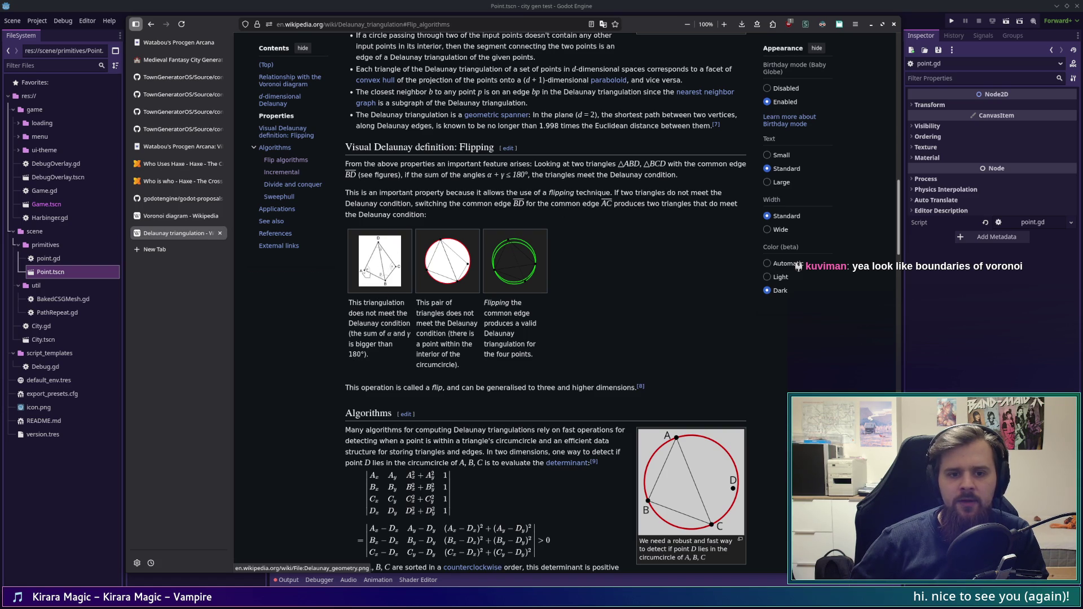
pyautogui.click(374, 274)
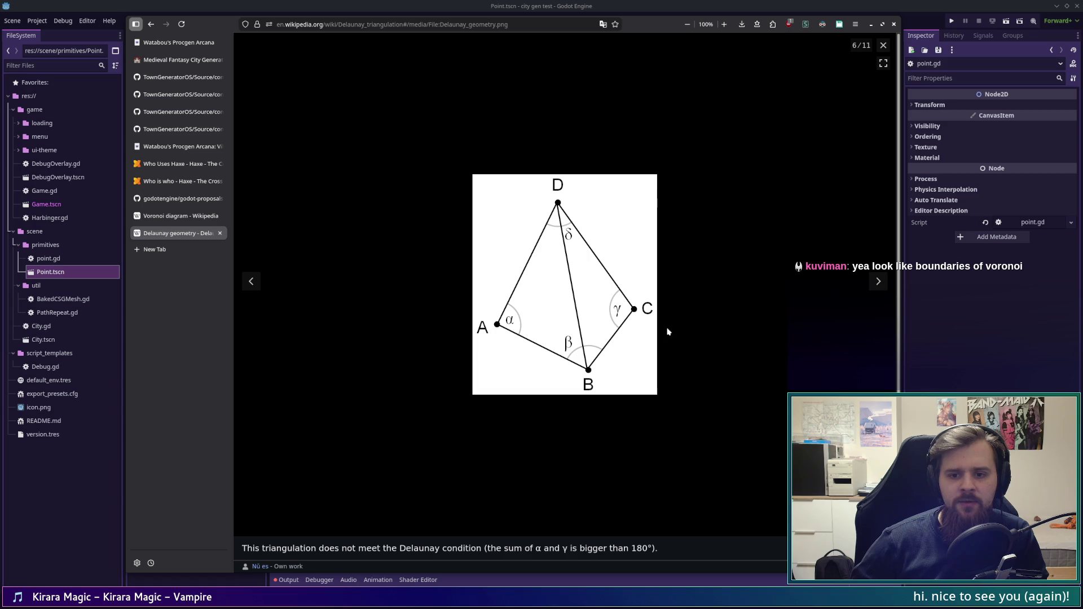
pyautogui.click(883, 45)
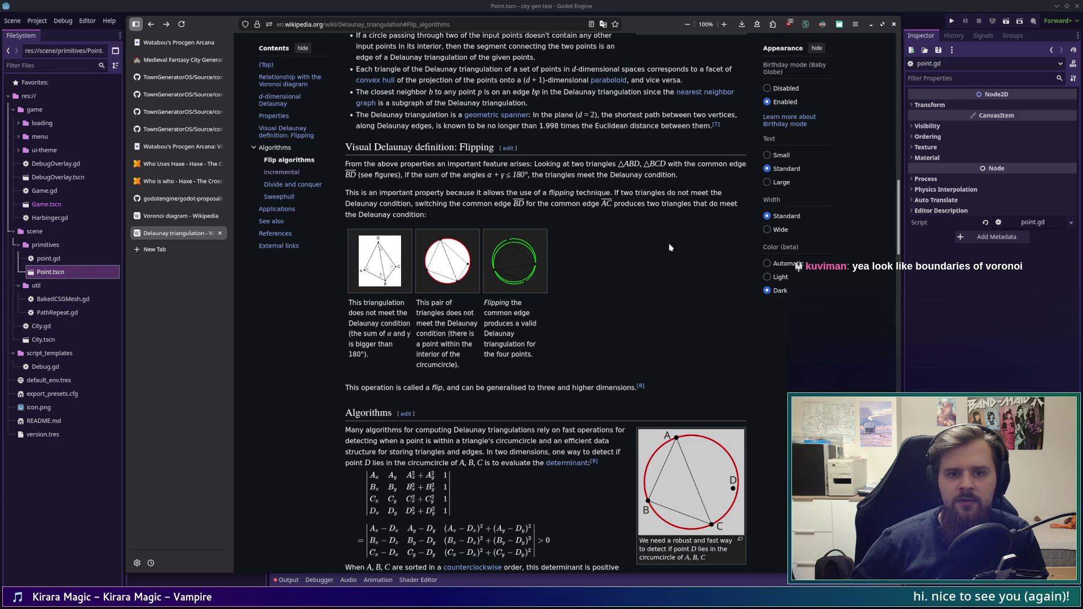
# Step: Highlight the sentence on triangles failing the Delaunay condition, then read on to Incremental and Divide and conquer
pyautogui.scroll(5, 671, 237)
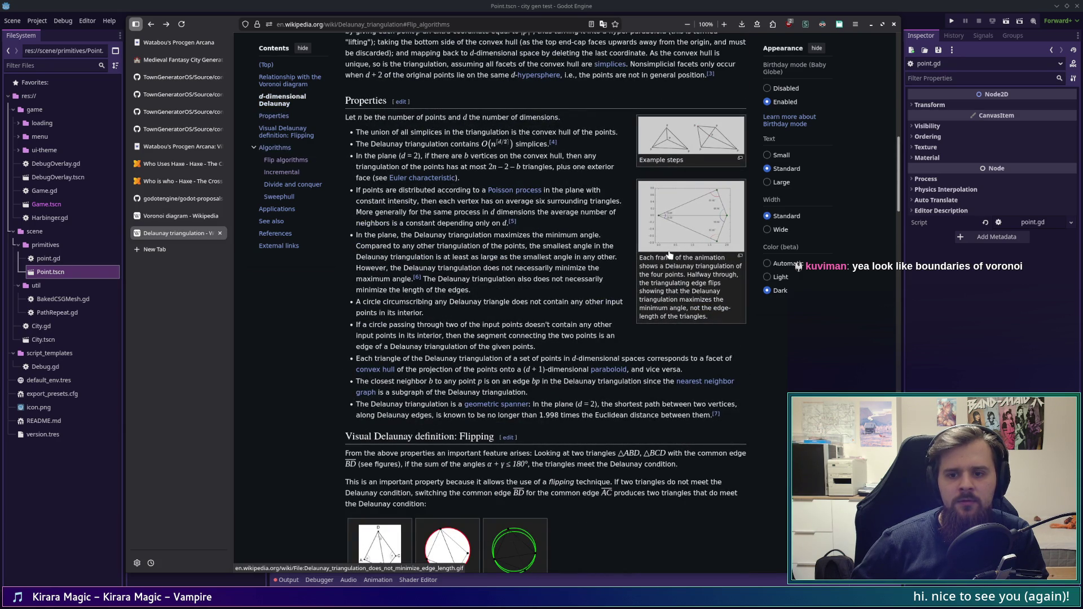
pyautogui.scroll(-1, 760, 399)
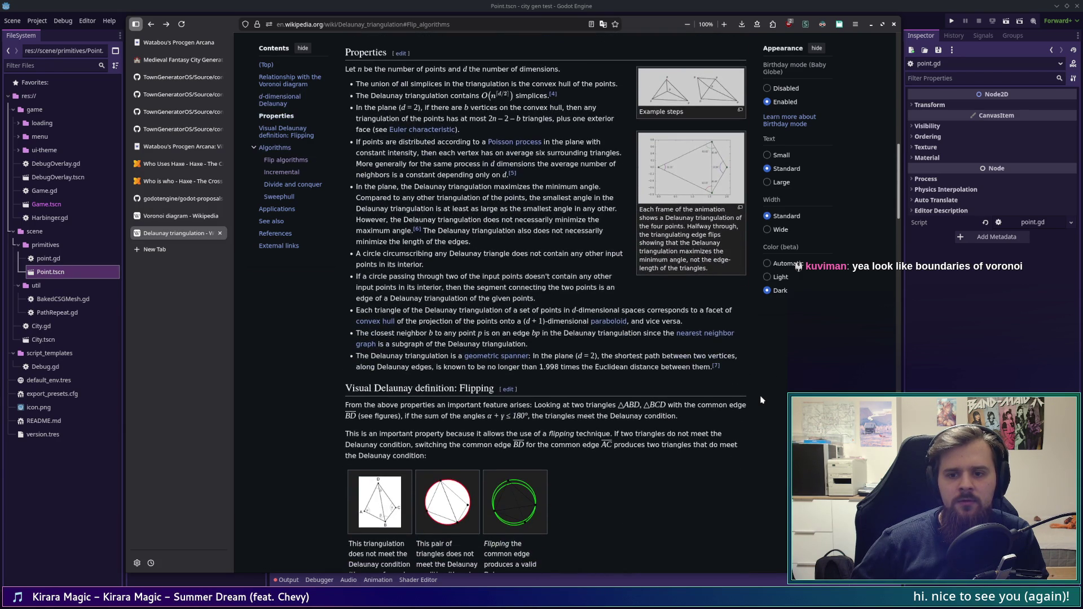
pyautogui.scroll(-2, 760, 400)
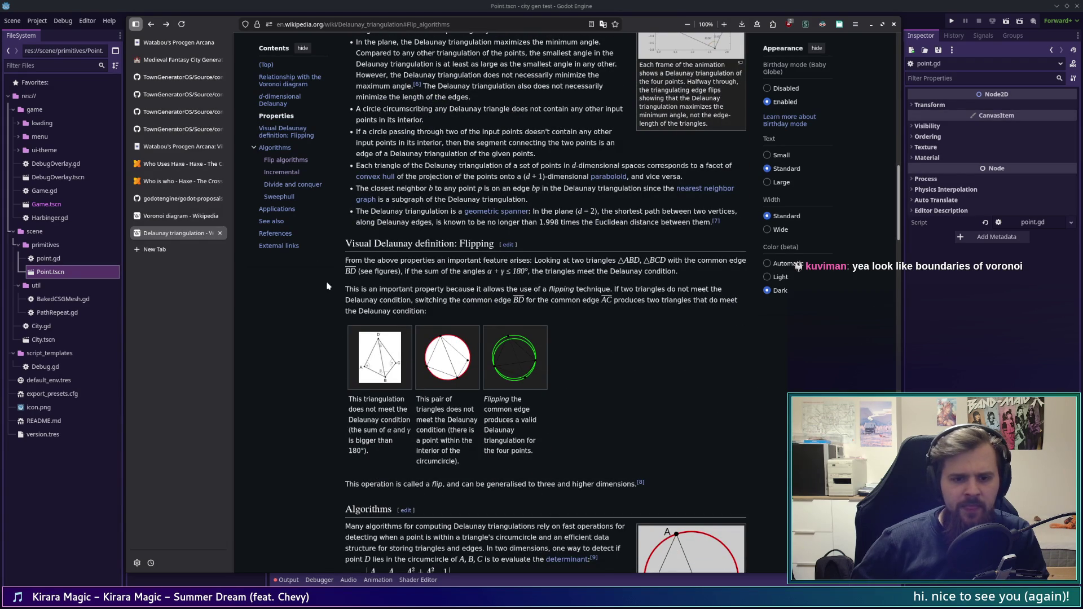
pyautogui.scroll(-1, 558, 309)
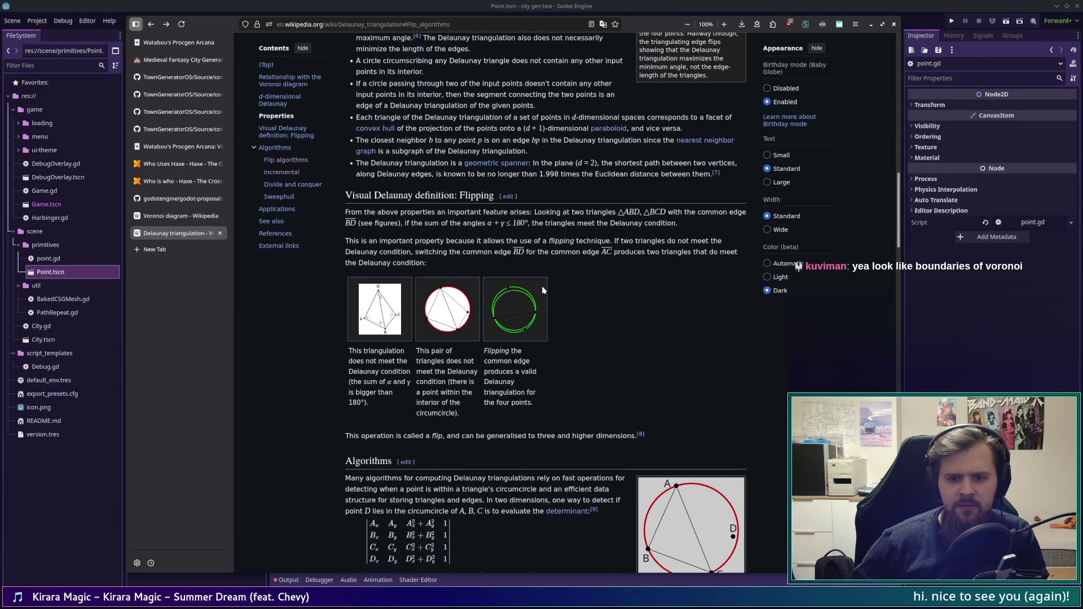
pyautogui.moveTo(606, 240)
pyautogui.mouseDown()
pyautogui.moveTo(734, 243)
pyautogui.moveTo(370, 252)
pyautogui.moveTo(492, 252)
pyautogui.mouseUp()
pyautogui.click(510, 264)
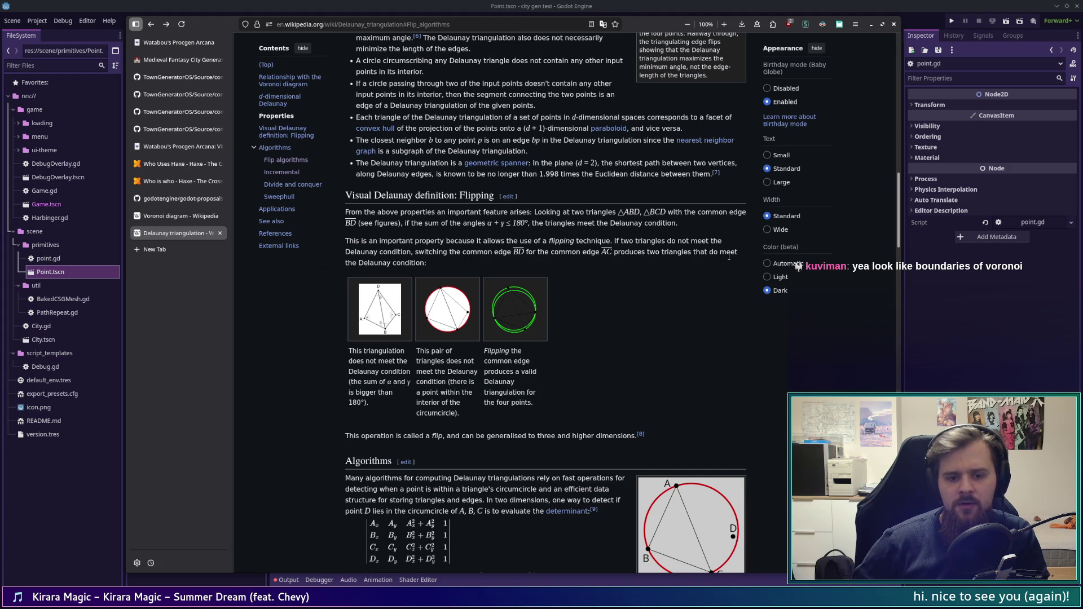
pyautogui.scroll(-3, 729, 256)
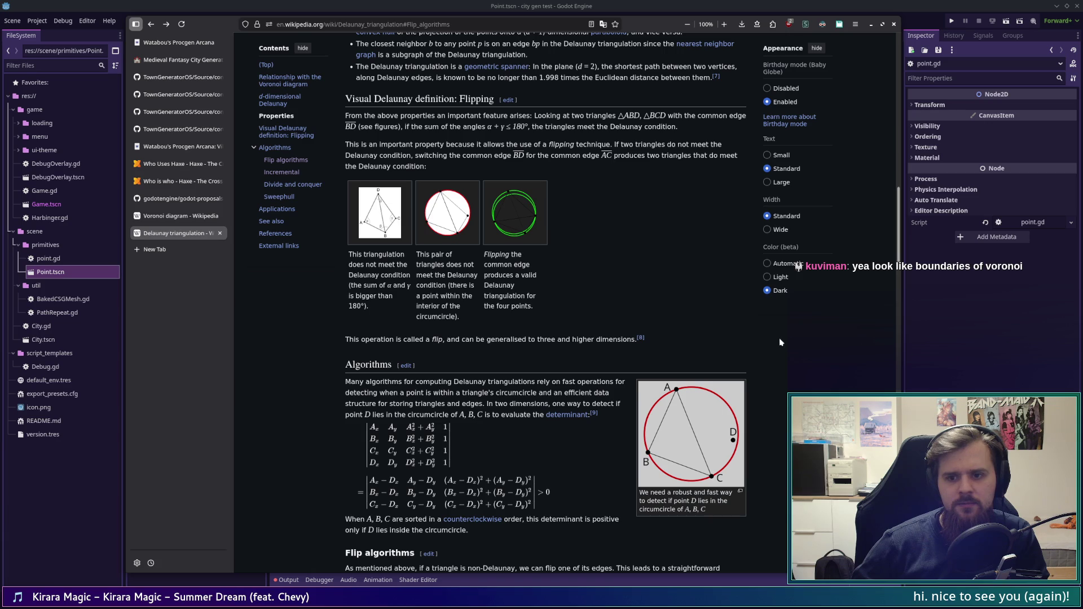
pyautogui.scroll(-10, 772, 336)
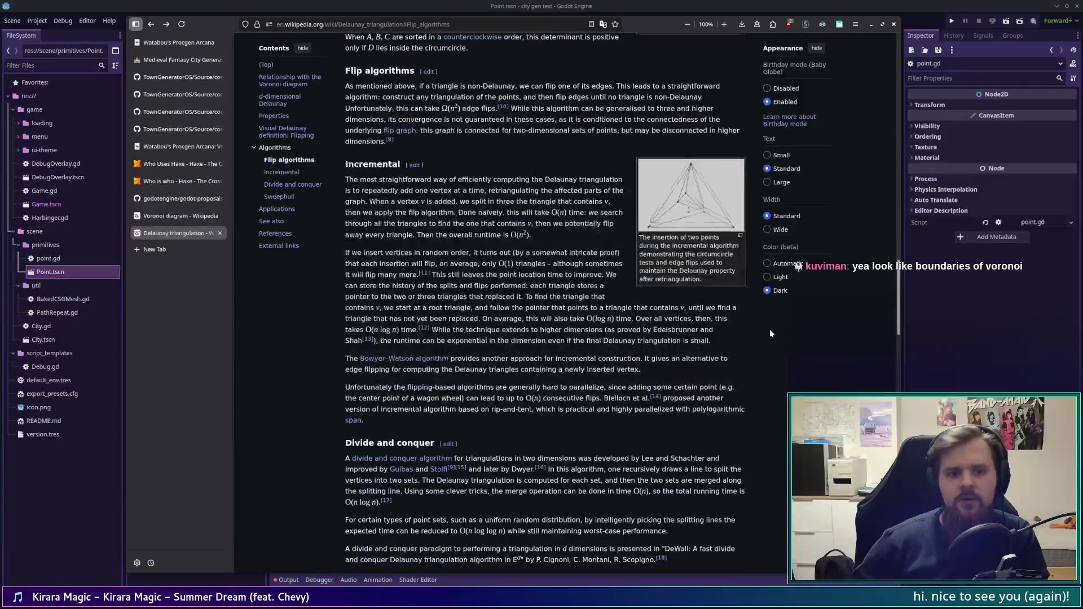